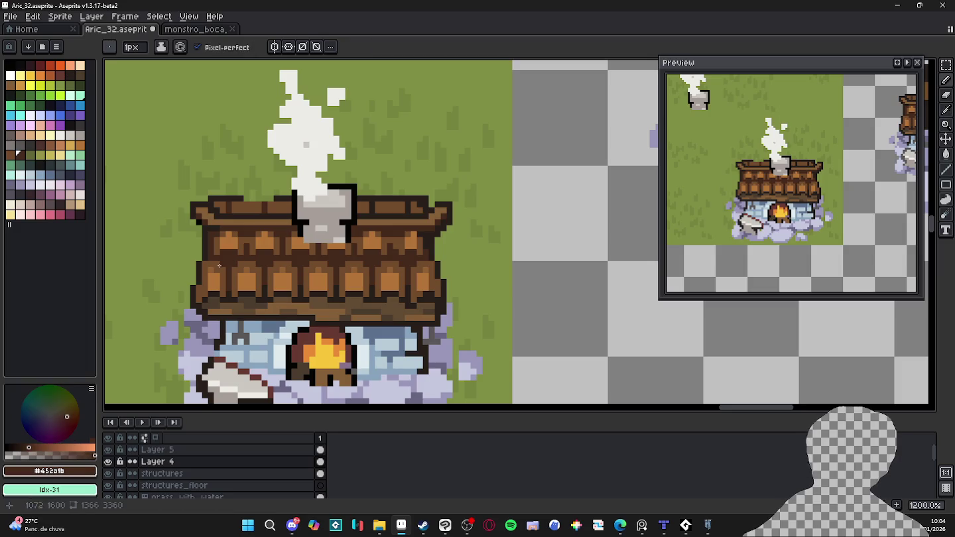
- Centre the house in the view and save the sprite with Ctrl+S
{"action": "scroll", "coordinate": [186, 295], "scroll_direction": "up", "scroll_amount": 3}
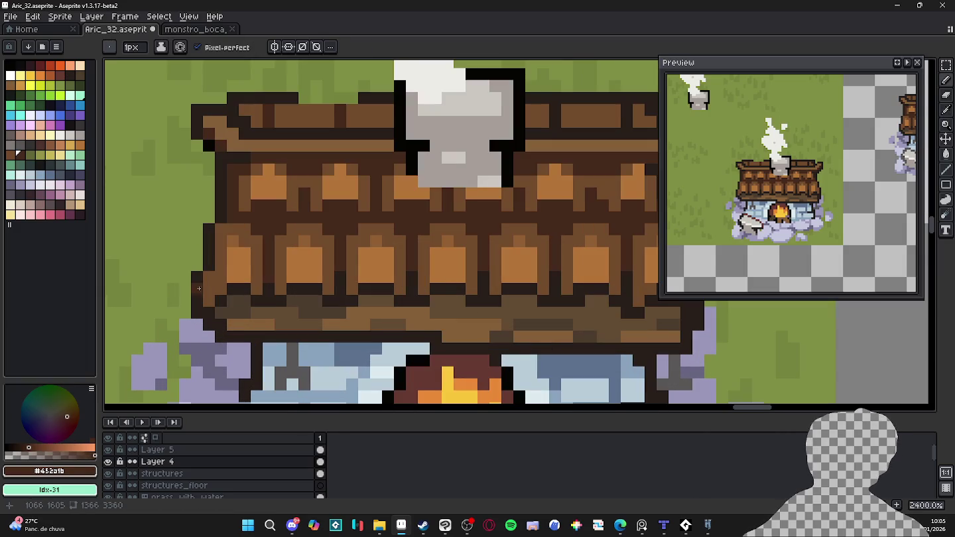
{"action": "scroll", "coordinate": [317, 335], "scroll_direction": "down", "scroll_amount": 2}
{"action": "scroll", "coordinate": [317, 334], "scroll_direction": "down", "scroll_amount": 2}
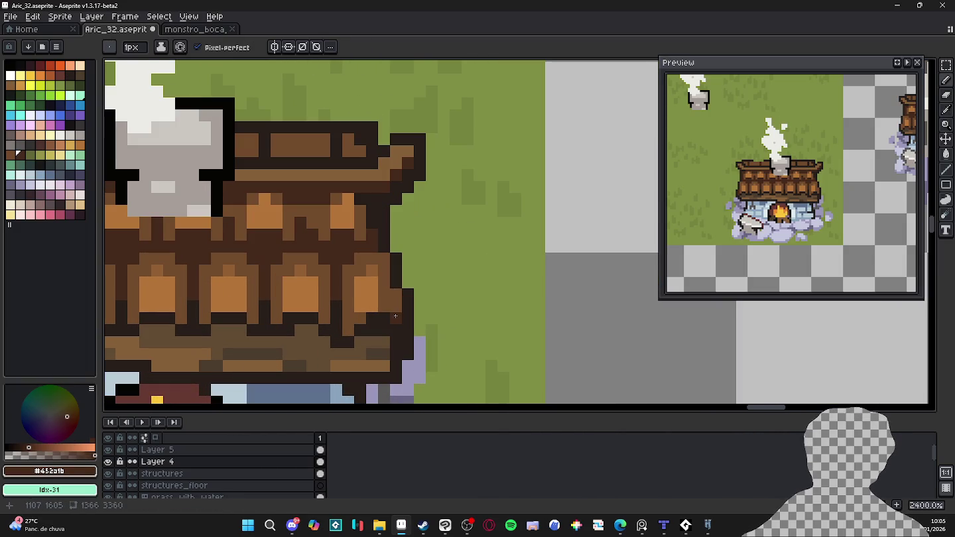
{"action": "scroll", "coordinate": [398, 312], "scroll_direction": "down", "scroll_amount": 2}
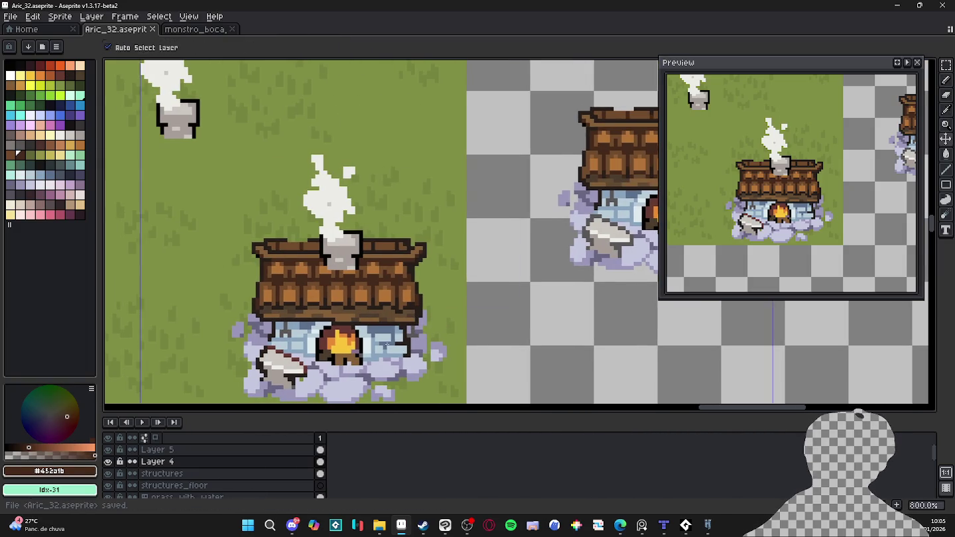
{"action": "left_click_drag", "start_coordinate": [400, 326], "coordinate": [358, 287]}
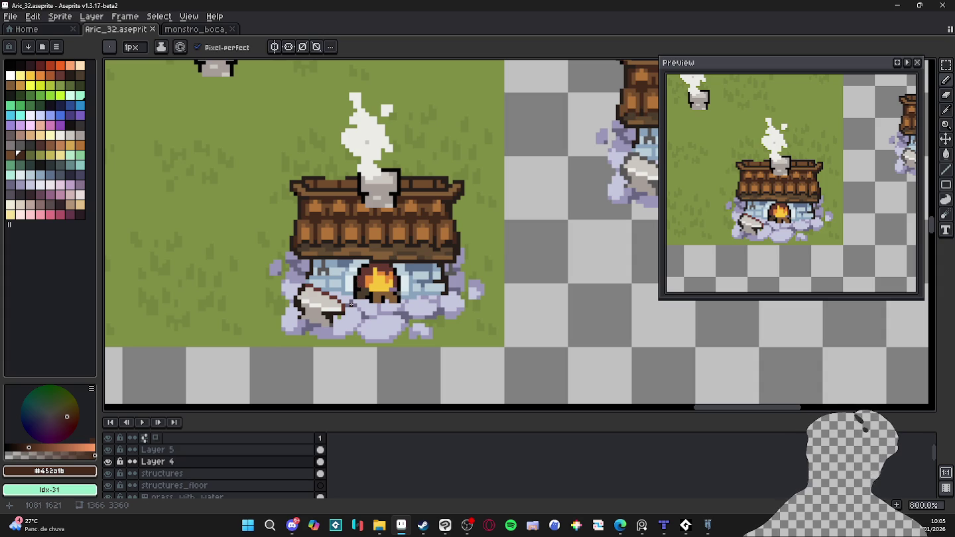
{"action": "key", "text": "ctrl+s"}
- Eyedrop the roof's orange and paint two highlight pixels on the roof's top rim
{"action": "mouse_move", "coordinate": [400, 292]}
{"action": "left_mouse_down"}
{"action": "mouse_move", "coordinate": [370, 305]}
{"action": "mouse_move", "coordinate": [362, 296]}
{"action": "mouse_move", "coordinate": [366, 308]}
{"action": "left_mouse_up"}
{"action": "scroll", "coordinate": [362, 295], "scroll_direction": "down", "scroll_amount": 1}
{"action": "scroll", "coordinate": [363, 297], "scroll_direction": "up", "scroll_amount": 2}
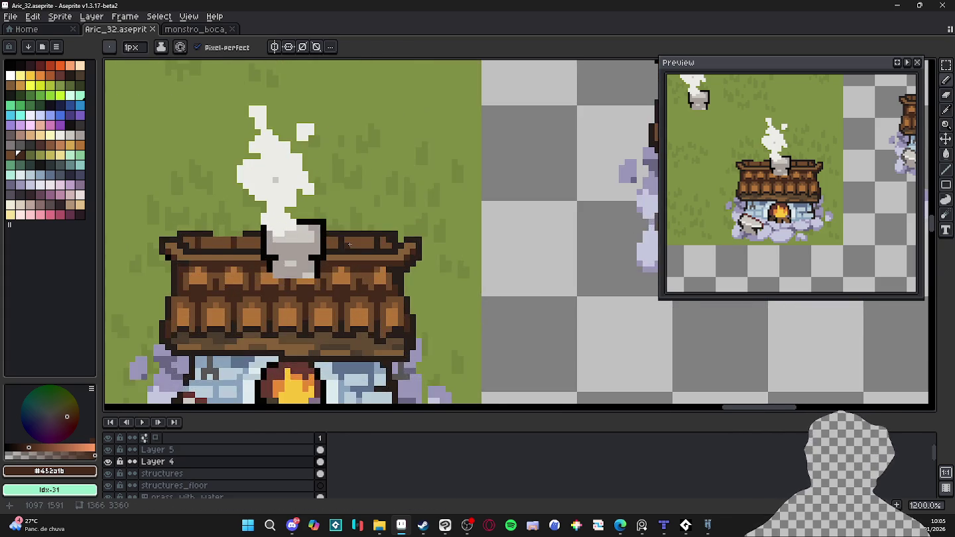
{"action": "scroll", "coordinate": [361, 286], "scroll_direction": "up", "scroll_amount": 1}
{"action": "key", "text": "i"}
{"action": "scroll", "coordinate": [348, 284], "scroll_direction": "up", "scroll_amount": 1}
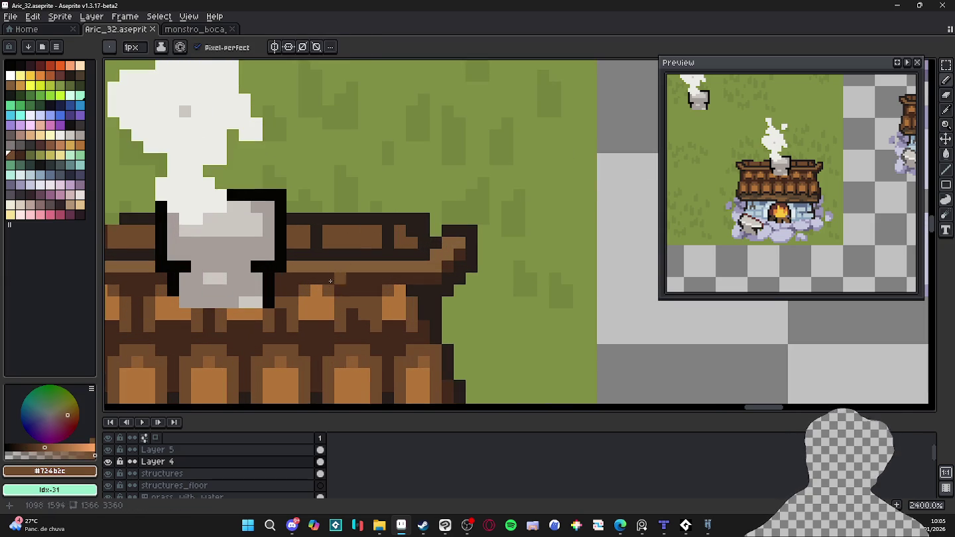
{"action": "left_click", "coordinate": [325, 297]}
{"action": "key", "text": "b"}
{"action": "left_click", "coordinate": [355, 230]}
{"action": "left_click", "coordinate": [363, 230]}
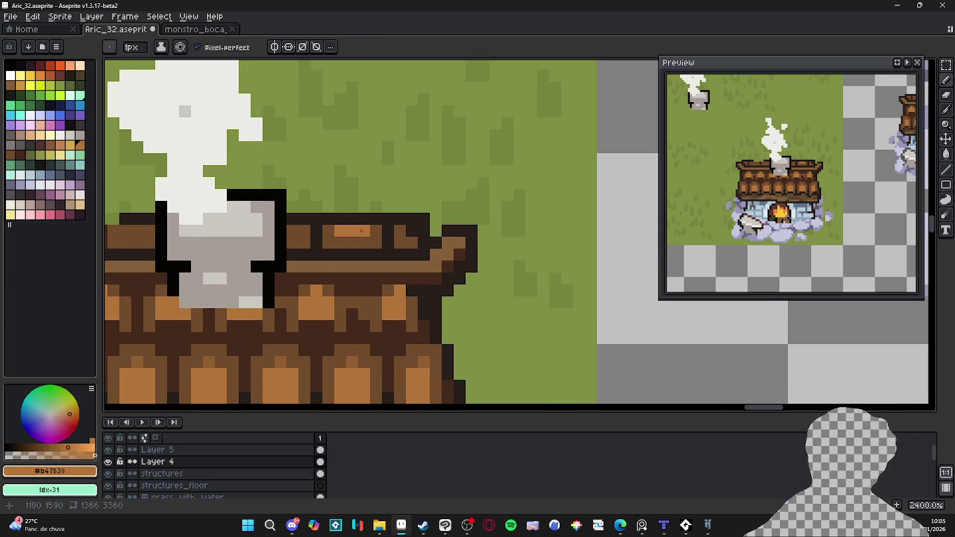
{"action": "scroll", "coordinate": [292, 230], "scroll_direction": "down", "scroll_amount": 1}
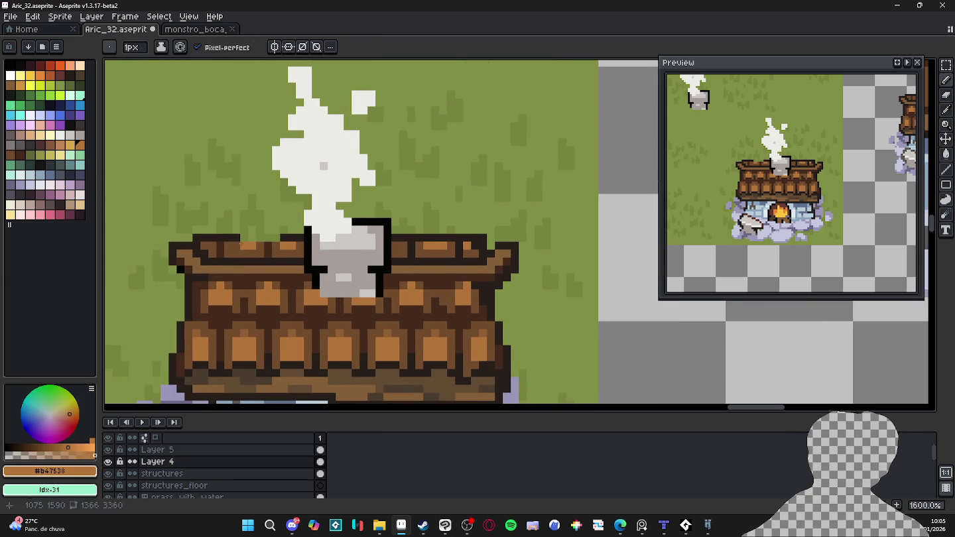
{"action": "scroll", "coordinate": [249, 242], "scroll_direction": "down", "scroll_amount": 1}
{"action": "scroll", "coordinate": [279, 244], "scroll_direction": "down", "scroll_amount": 1}
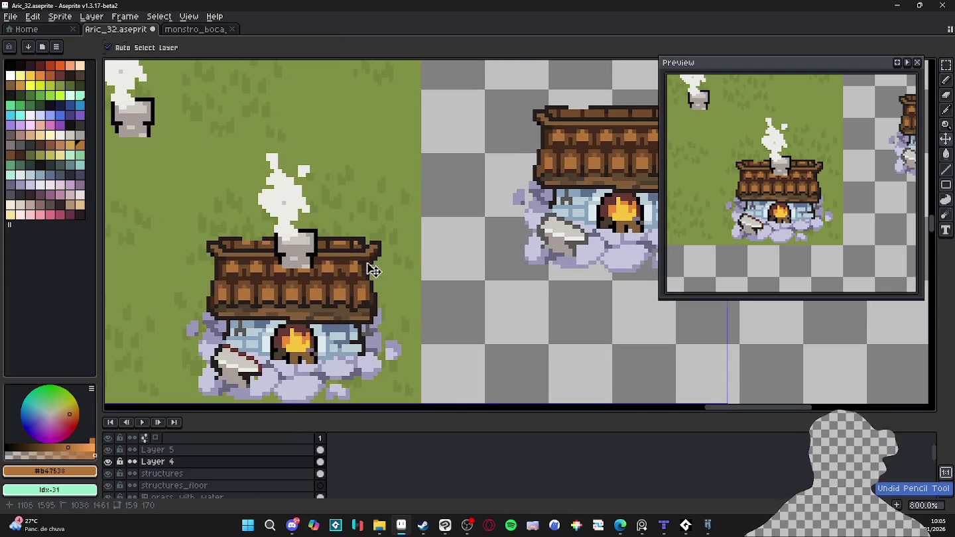
{"action": "scroll", "coordinate": [358, 262], "scroll_direction": "up", "scroll_amount": 3}
- Repaint the orange roof-rim pixels with the darkest and mid roof browns
{"action": "mouse_move", "coordinate": [312, 193]}
{"action": "left_mouse_down"}
{"action": "mouse_move", "coordinate": [342, 206]}
{"action": "mouse_move", "coordinate": [298, 207]}
{"action": "left_mouse_up"}
{"action": "left_click", "coordinate": [367, 194]}
{"action": "left_click", "coordinate": [331, 258], "text": "alt"}
{"action": "left_click", "coordinate": [342, 194]}
{"action": "left_click", "coordinate": [295, 206]}
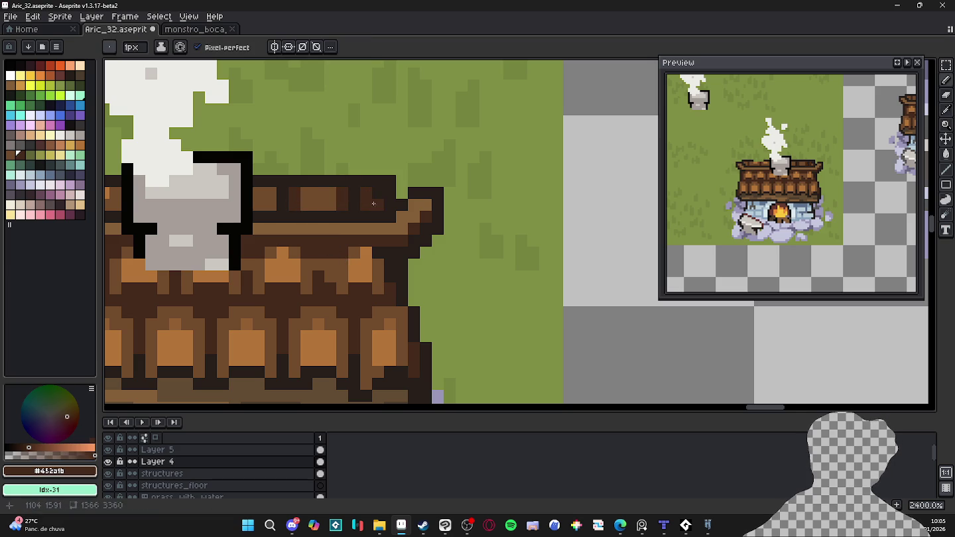
{"action": "scroll", "coordinate": [344, 207], "scroll_direction": "left", "scroll_amount": 5}
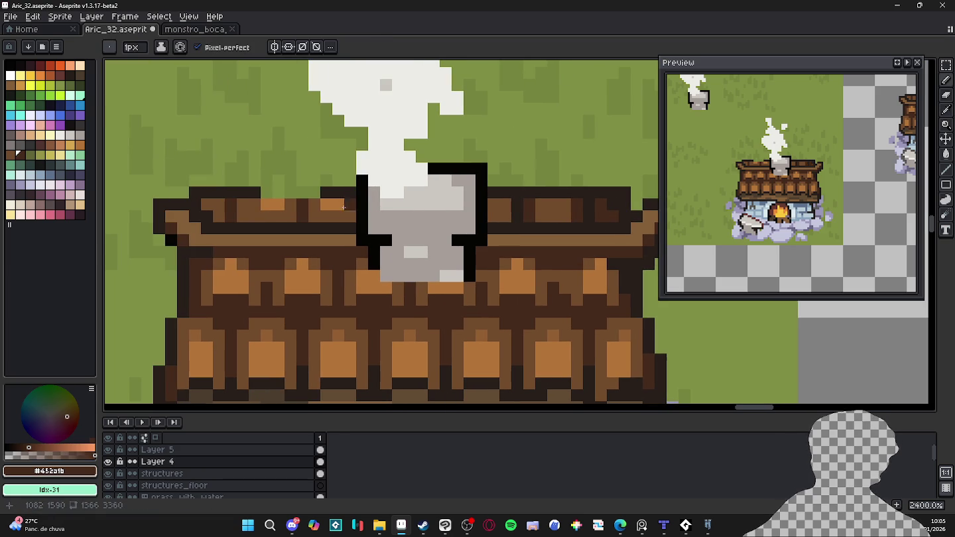
{"action": "left_click", "coordinate": [307, 211], "text": "alt"}
{"action": "left_click", "coordinate": [342, 208]}
{"action": "left_click", "coordinate": [271, 205]}
{"action": "left_click", "coordinate": [287, 209], "text": "alt"}
{"action": "left_click_drag", "start_coordinate": [260, 214], "coordinate": [273, 214]}
- Widen the brush to 2 px and pick the near-black roof outline brown #271f1b
{"action": "scroll", "coordinate": [246, 205], "scroll_direction": "down", "scroll_amount": 6}
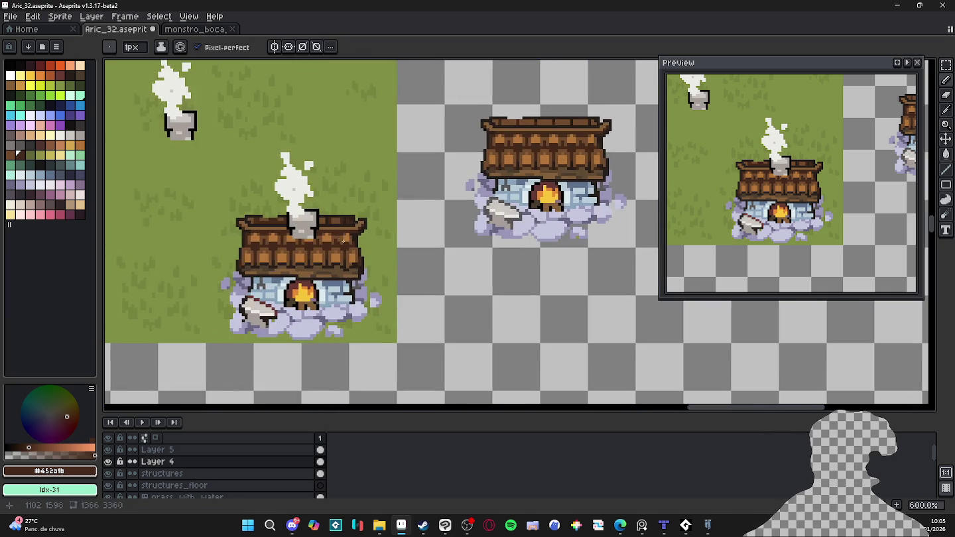
{"action": "scroll", "coordinate": [307, 202], "scroll_direction": "up", "scroll_amount": 5}
{"action": "left_click", "coordinate": [307, 202], "text": "alt"}
{"action": "scroll", "coordinate": [307, 202], "scroll_direction": "down", "scroll_amount": 2}
{"action": "scroll", "coordinate": [306, 241], "scroll_direction": "up", "scroll_amount": 2}
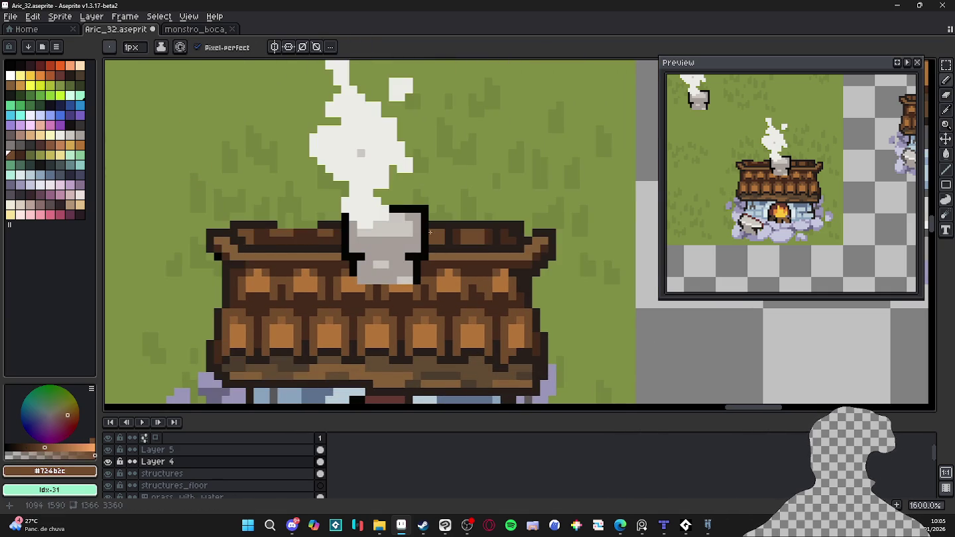
{"action": "left_click", "coordinate": [306, 241], "text": "alt"}
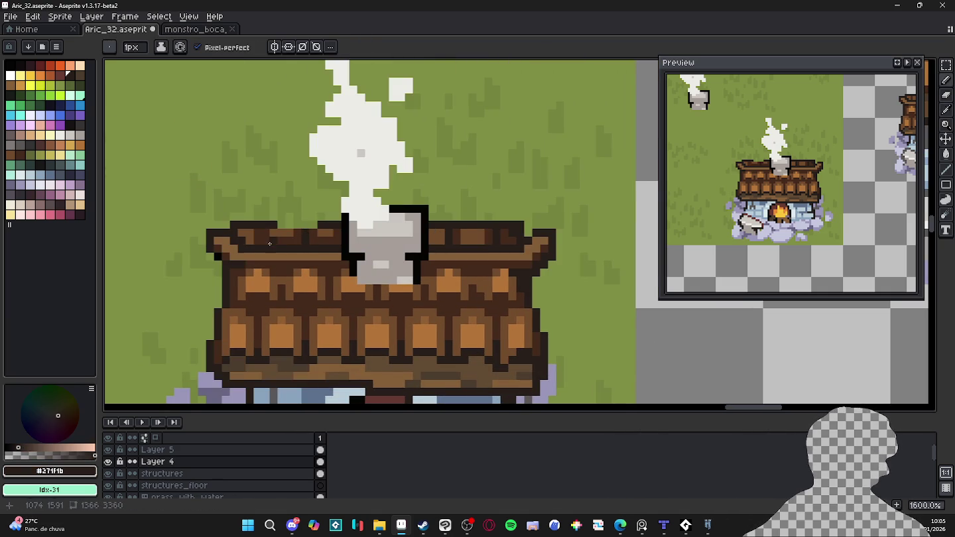
{"action": "scroll", "coordinate": [266, 234], "scroll_direction": "down", "scroll_amount": 4}
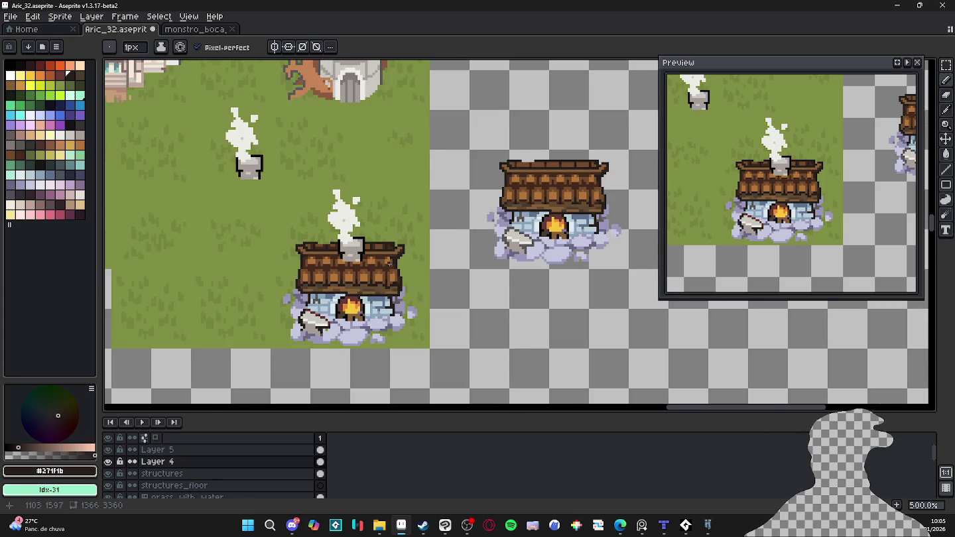
{"action": "scroll", "coordinate": [384, 248], "scroll_direction": "up", "scroll_amount": 4}
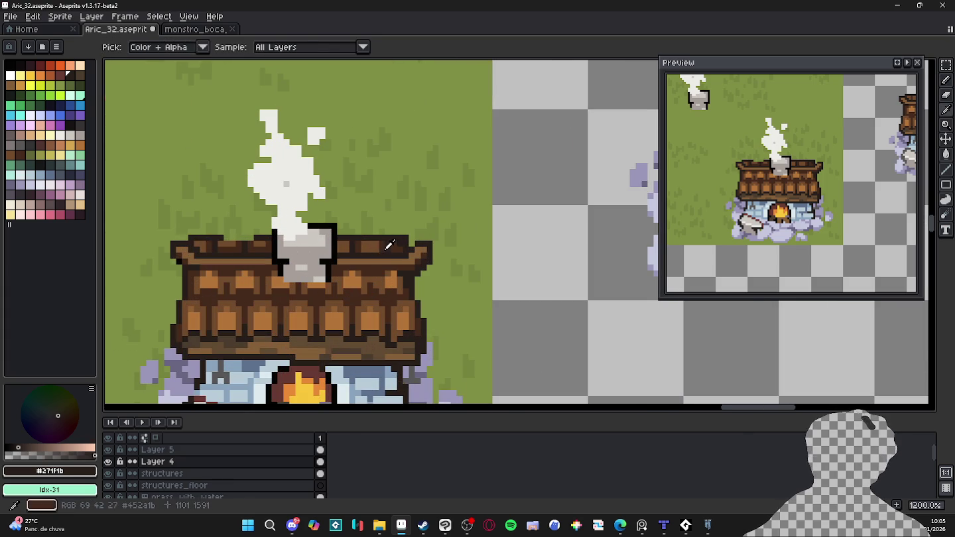
{"action": "left_click", "coordinate": [375, 251], "text": "alt"}
{"action": "key", "text": "plus"}
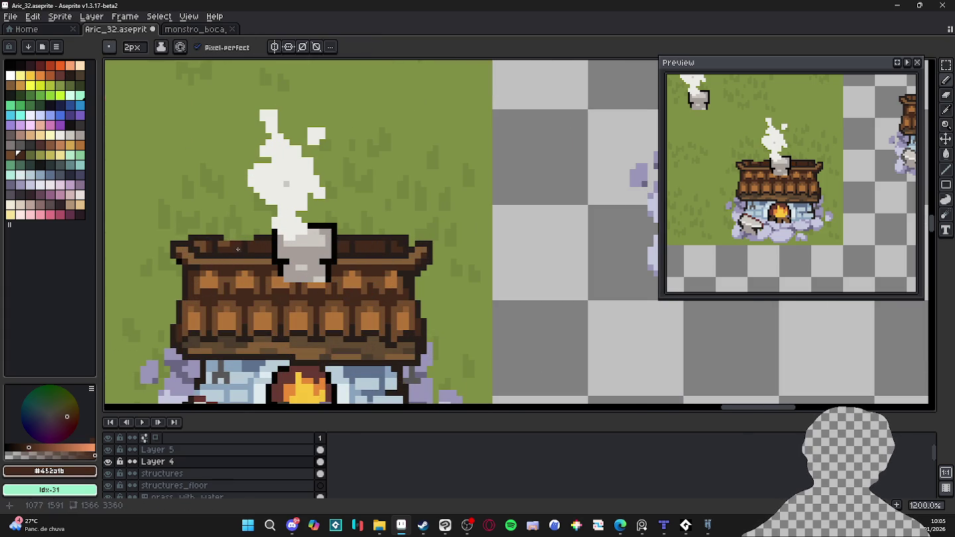
{"action": "scroll", "coordinate": [201, 243], "scroll_direction": "down", "scroll_amount": 4}
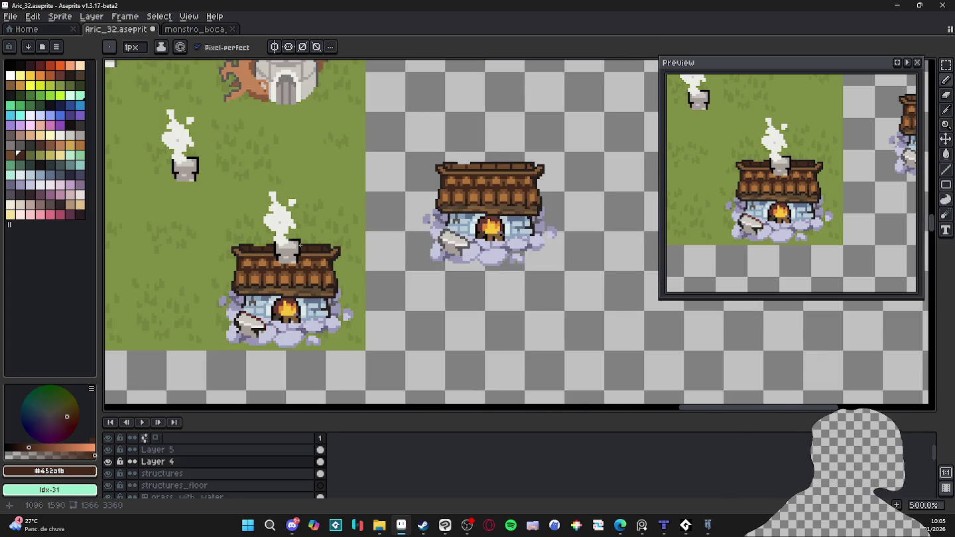
{"action": "scroll", "coordinate": [292, 251], "scroll_direction": "up", "scroll_amount": 2}
{"action": "scroll", "coordinate": [277, 249], "scroll_direction": "up", "scroll_amount": 2}
{"action": "left_click", "coordinate": [268, 251], "text": "alt"}
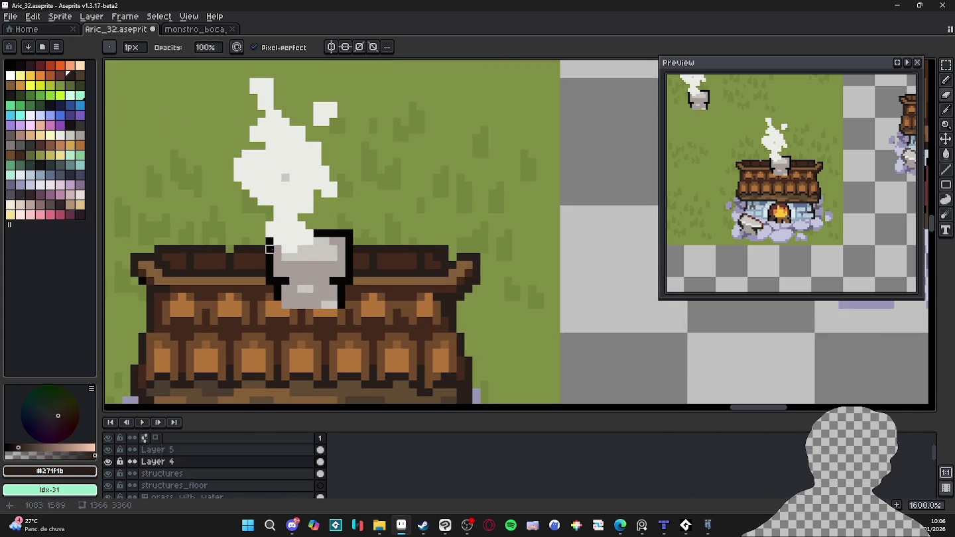
- With mid brown #724b2c at 2 px, dab two highlights right of the chimney, then reset to 1 px
{"action": "scroll", "coordinate": [317, 272], "scroll_direction": "down", "scroll_amount": 4}
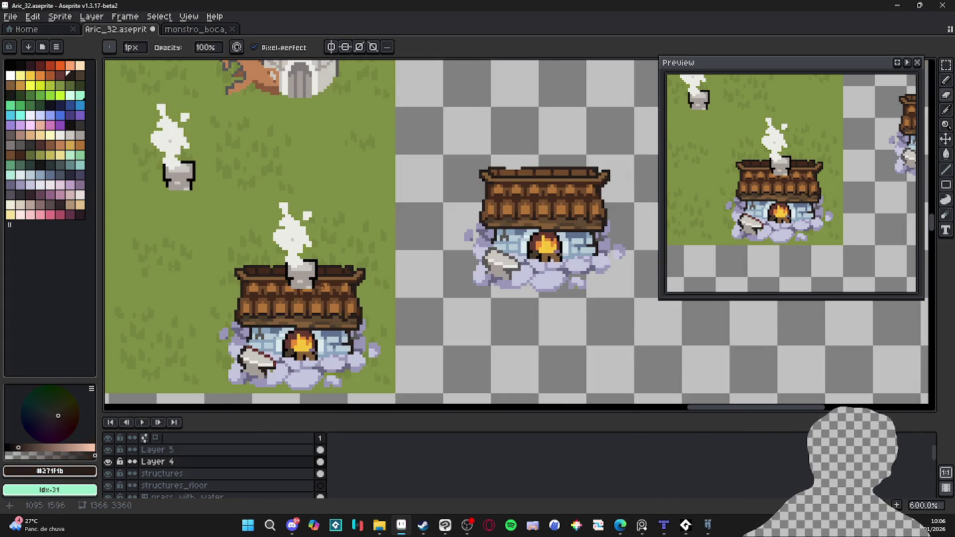
{"action": "scroll", "coordinate": [719, 162], "scroll_direction": "down", "scroll_amount": 1}
{"action": "key", "text": "alt"}
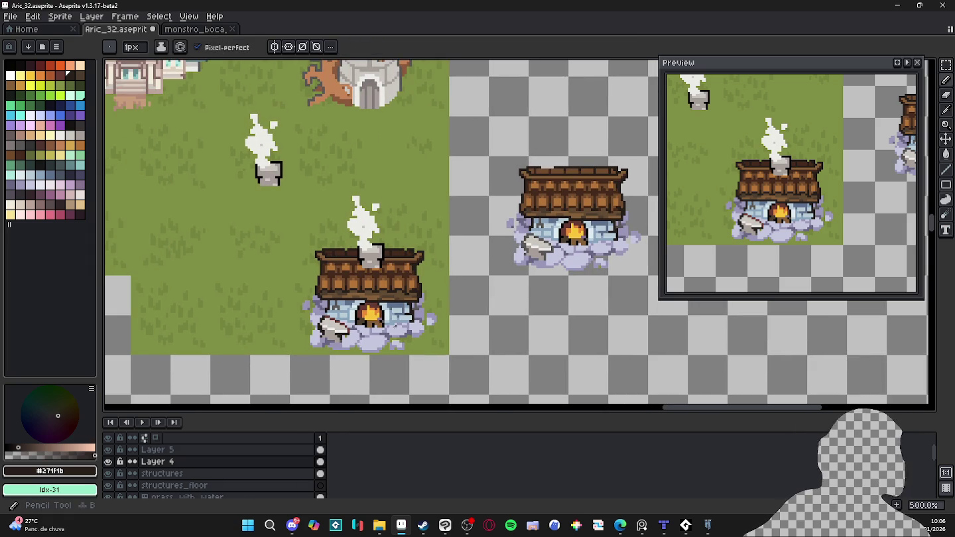
{"action": "scroll", "coordinate": [384, 296], "scroll_direction": "up", "scroll_amount": 3}
{"action": "scroll", "coordinate": [351, 212], "scroll_direction": "up", "scroll_amount": 1}
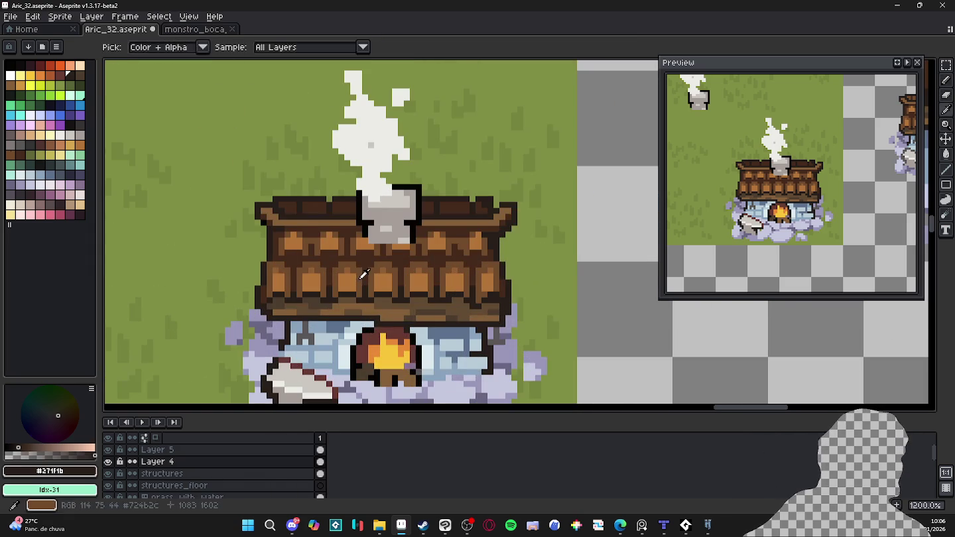
{"action": "left_click", "coordinate": [350, 212], "text": "alt"}
{"action": "scroll", "coordinate": [350, 211], "scroll_direction": "up", "scroll_amount": 1}
{"action": "key", "text": "plus"}
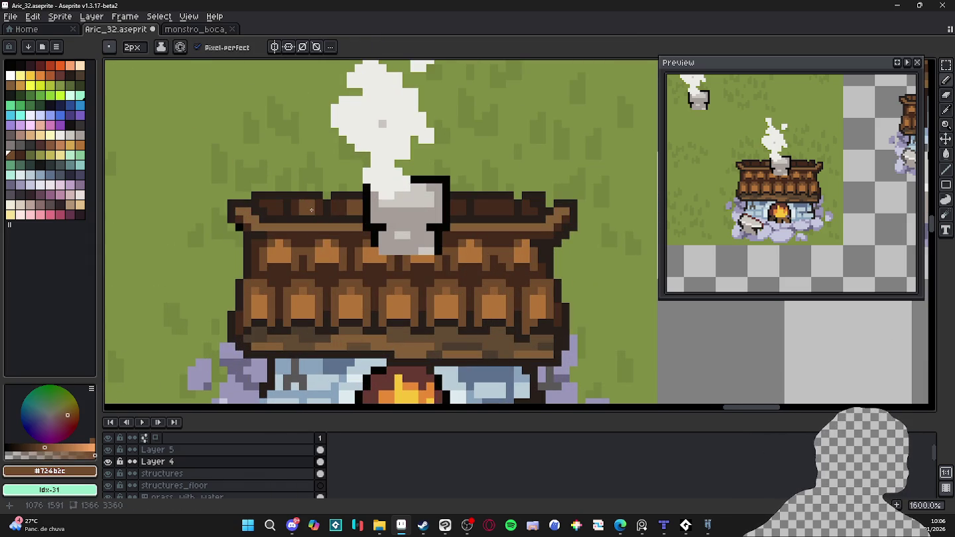
{"action": "left_click", "coordinate": [491, 207]}
{"action": "left_click", "coordinate": [457, 213]}
{"action": "key", "text": "minus"}
{"action": "scroll", "coordinate": [480, 219], "scroll_direction": "down", "scroll_amount": 5}
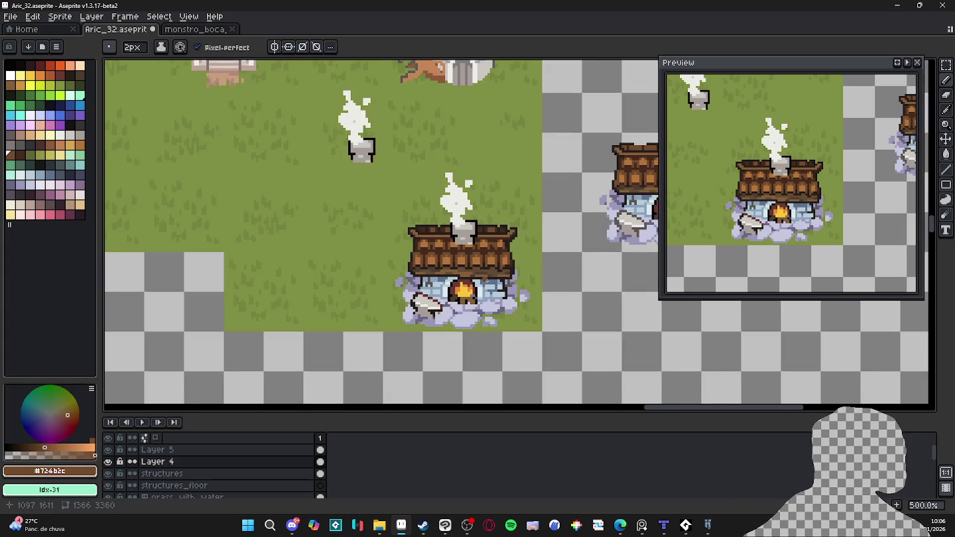
{"action": "scroll", "coordinate": [479, 234], "scroll_direction": "up", "scroll_amount": 4}
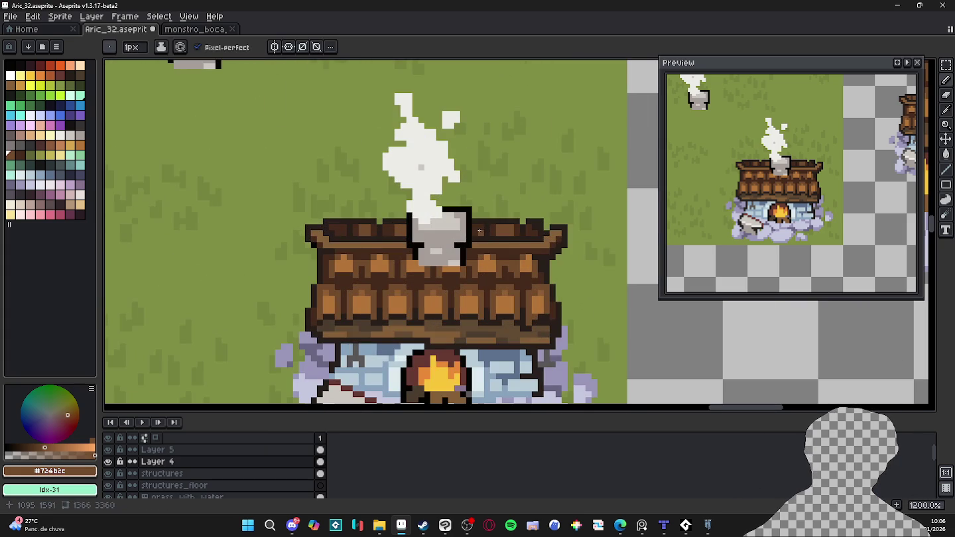
{"action": "scroll", "coordinate": [482, 244], "scroll_direction": "down", "scroll_amount": 4}
{"action": "scroll", "coordinate": [482, 243], "scroll_direction": "up", "scroll_amount": 4}
{"action": "scroll", "coordinate": [463, 252], "scroll_direction": "down", "scroll_amount": 4}
{"action": "scroll", "coordinate": [408, 278], "scroll_direction": "up", "scroll_amount": 1}
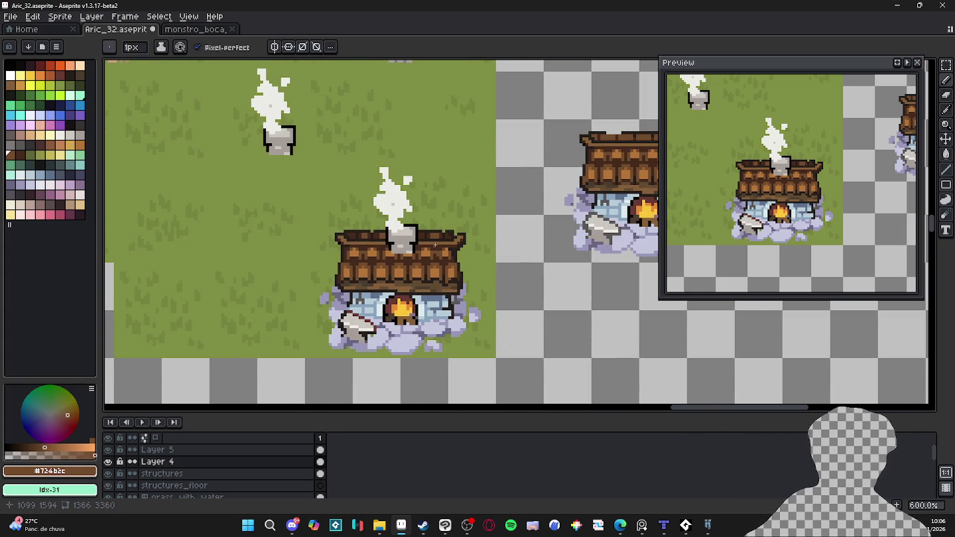
{"action": "scroll", "coordinate": [435, 245], "scroll_direction": "down", "scroll_amount": 1}
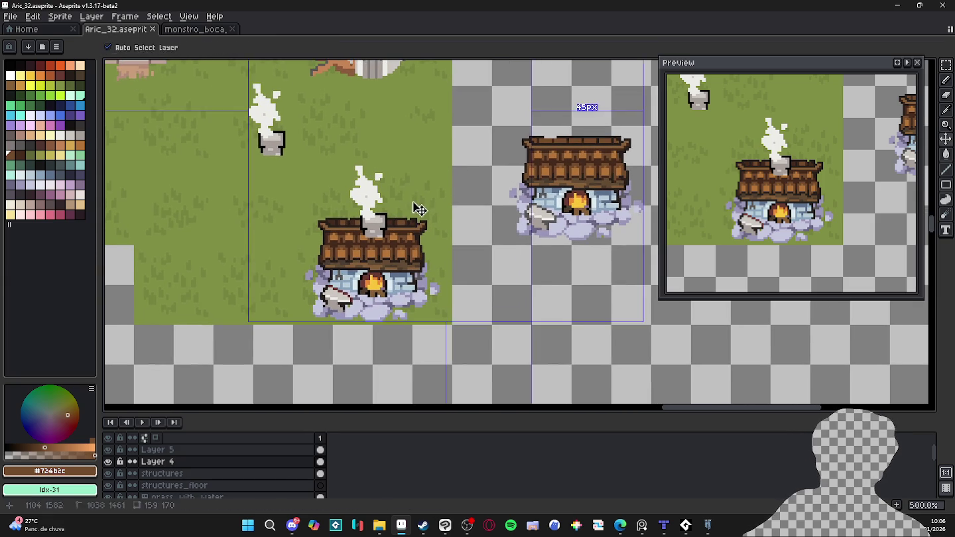
{"action": "scroll", "coordinate": [379, 240], "scroll_direction": "up", "scroll_amount": 5}
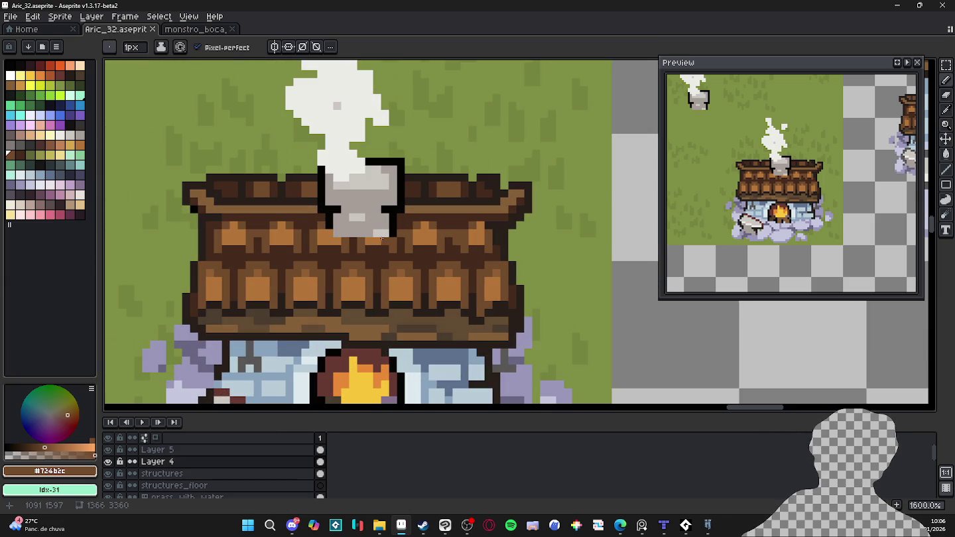
- Draw black outline strokes below the chimney and fill its base with grey at 1 px
{"action": "left_click", "coordinate": [391, 229], "text": "alt"}
{"action": "left_click_drag", "start_coordinate": [390, 236], "coordinate": [385, 254]}
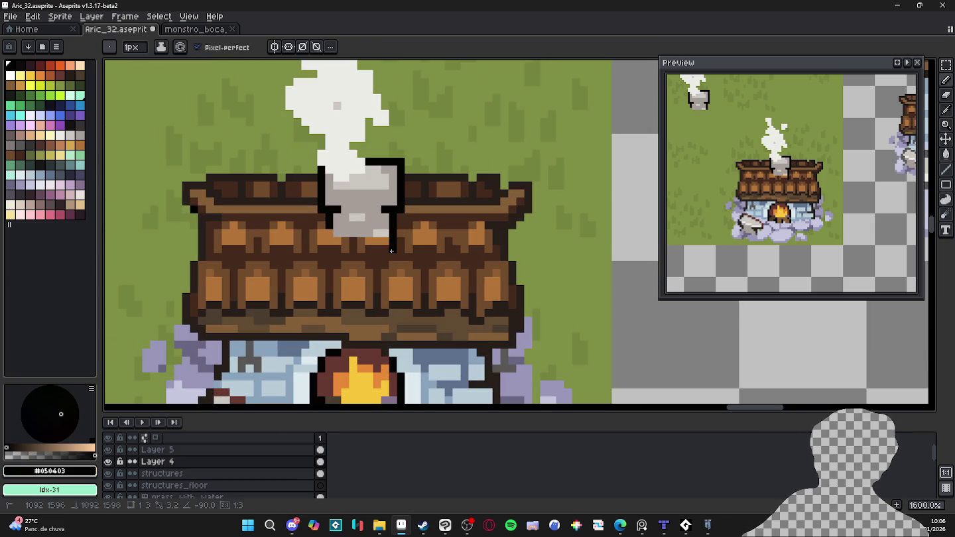
{"action": "mouse_move", "coordinate": [330, 228]}
{"action": "left_mouse_down"}
{"action": "mouse_move", "coordinate": [330, 259]}
{"action": "mouse_move", "coordinate": [388, 245]}
{"action": "mouse_move", "coordinate": [349, 247]}
{"action": "left_mouse_up"}
{"action": "left_click", "coordinate": [352, 226], "text": "alt"}
{"action": "key", "text": "minus"}
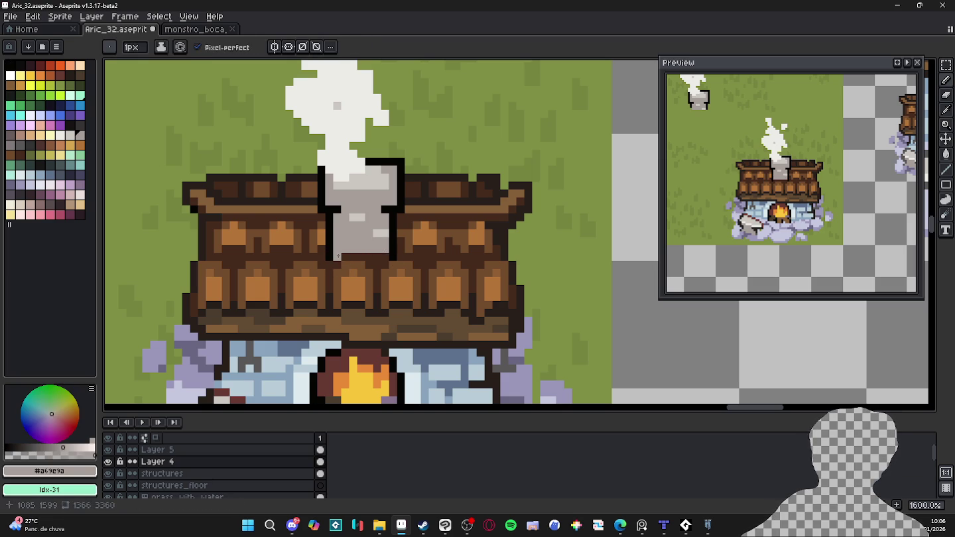
{"action": "left_click_drag", "start_coordinate": [342, 256], "coordinate": [386, 254]}
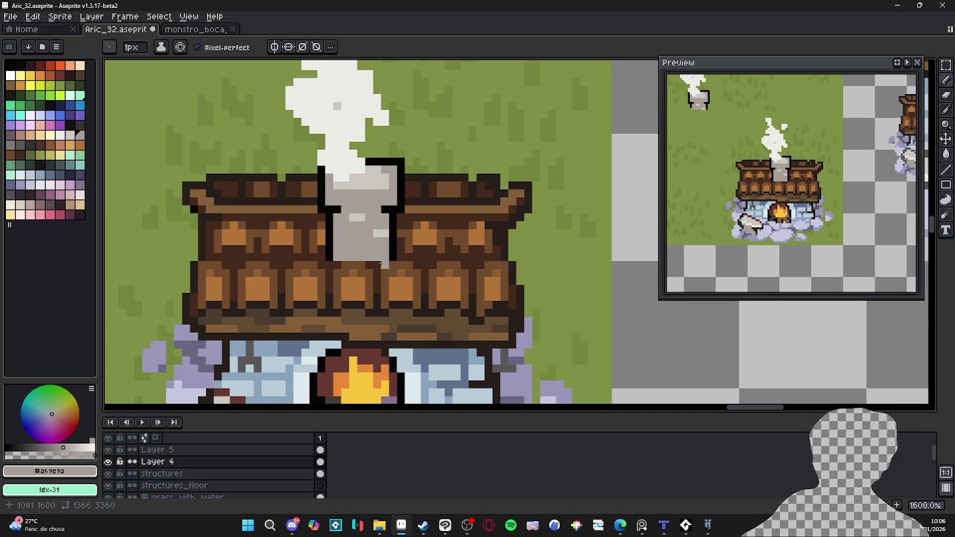
- Undo the last chimney outline stroke and pick the chimney's light grey #a69e9a
{"action": "scroll", "coordinate": [370, 263], "scroll_direction": "down", "scroll_amount": 3}
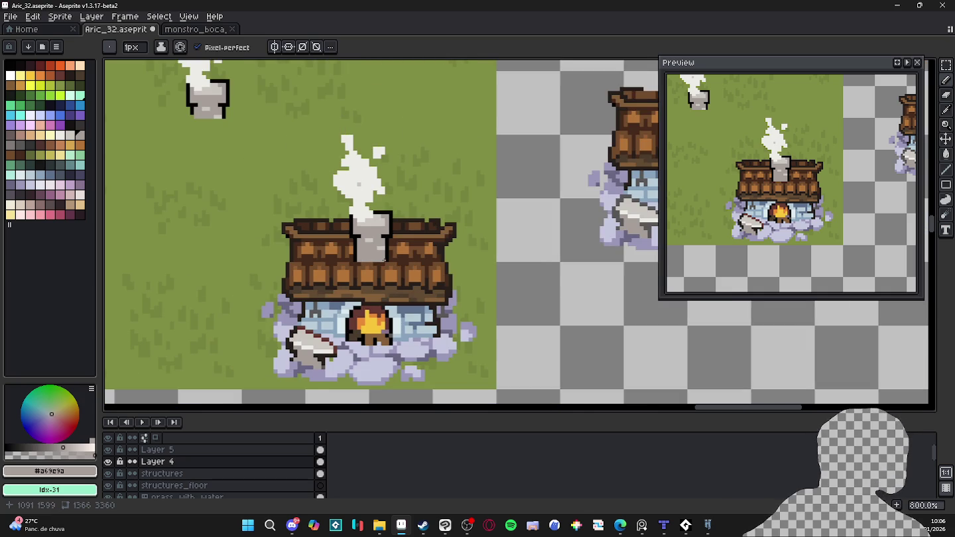
{"action": "scroll", "coordinate": [385, 260], "scroll_direction": "up", "scroll_amount": 3}
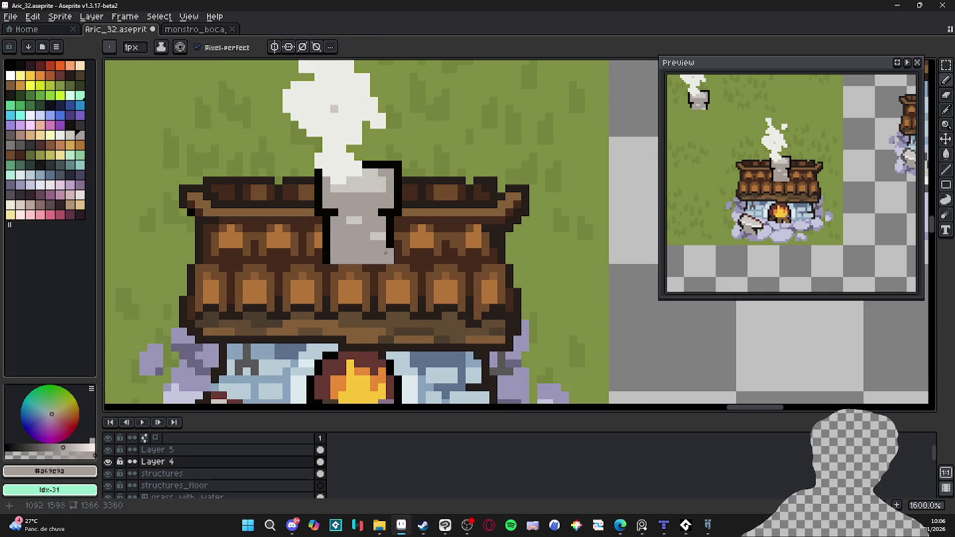
{"action": "key", "text": "alt"}
{"action": "key", "text": "alt"}
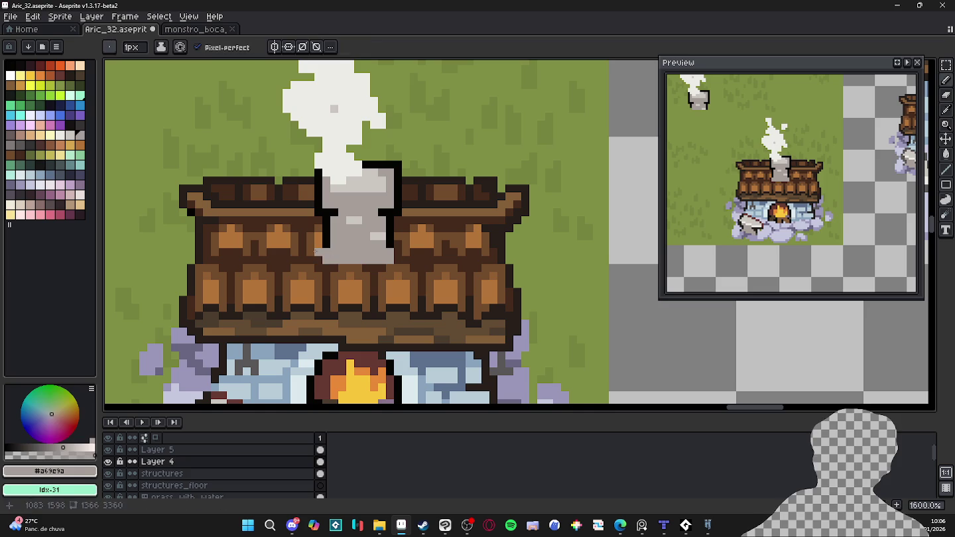
{"action": "key", "text": "alt"}
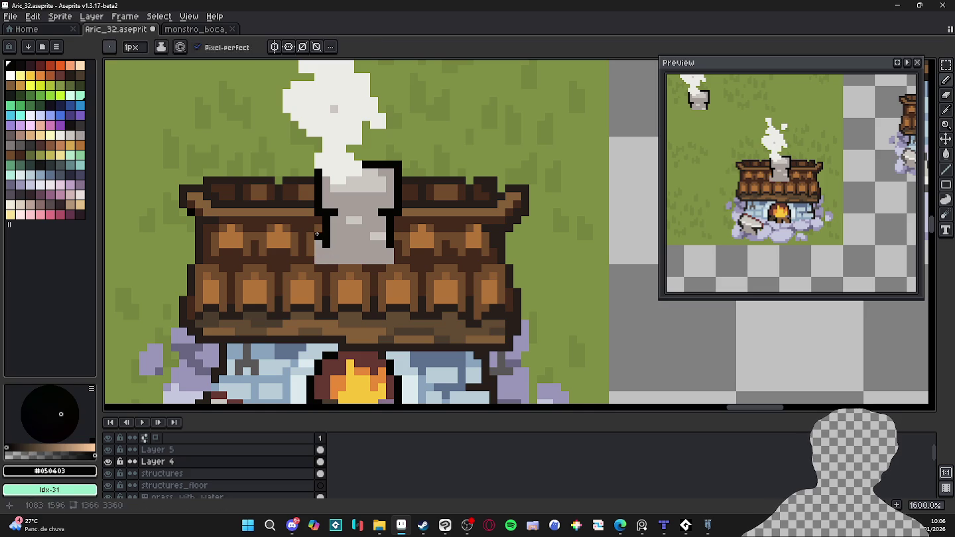
{"action": "key", "text": "alt"}
{"action": "left_click", "coordinate": [317, 230], "text": "alt"}
{"action": "scroll", "coordinate": [406, 260], "scroll_direction": "down", "scroll_amount": 1}
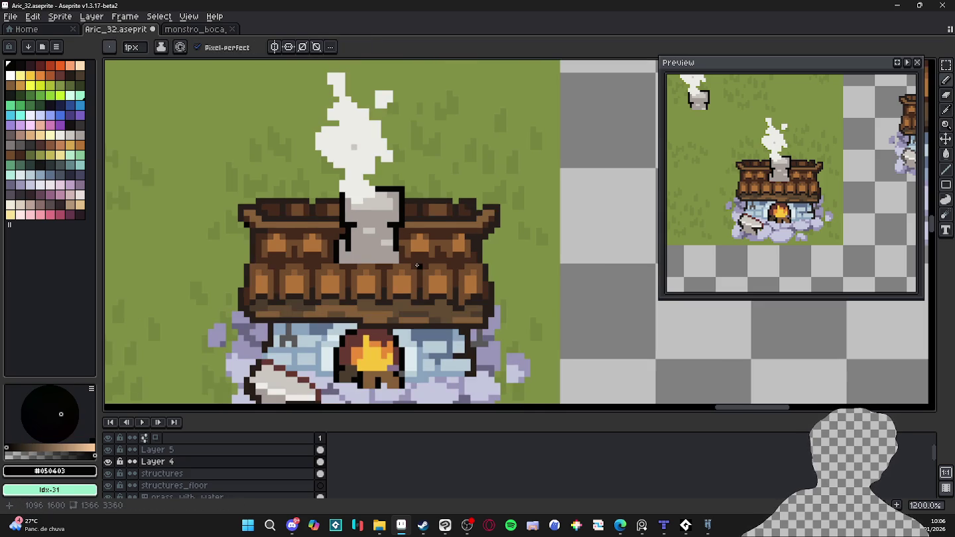
{"action": "key", "text": "ctrl+z"}
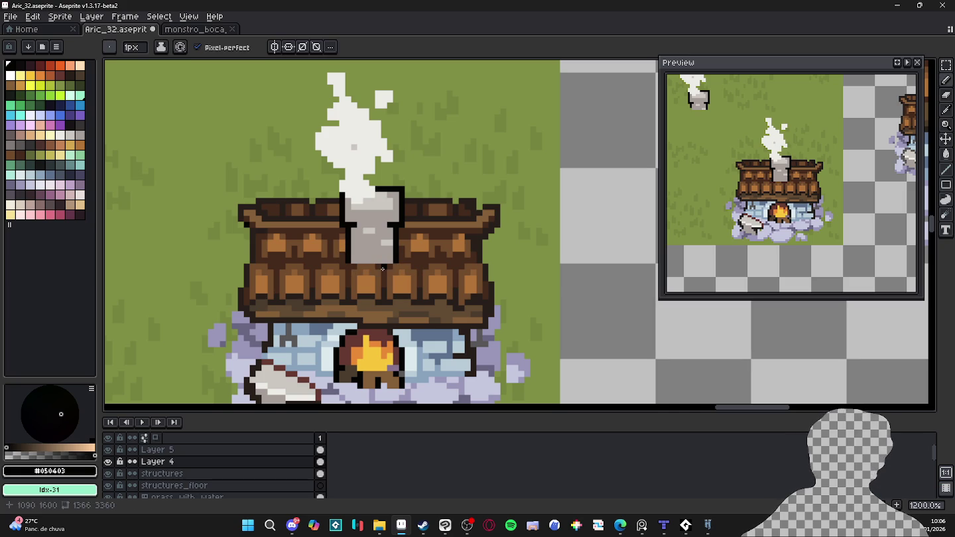
{"action": "left_click", "coordinate": [384, 260], "text": "alt"}
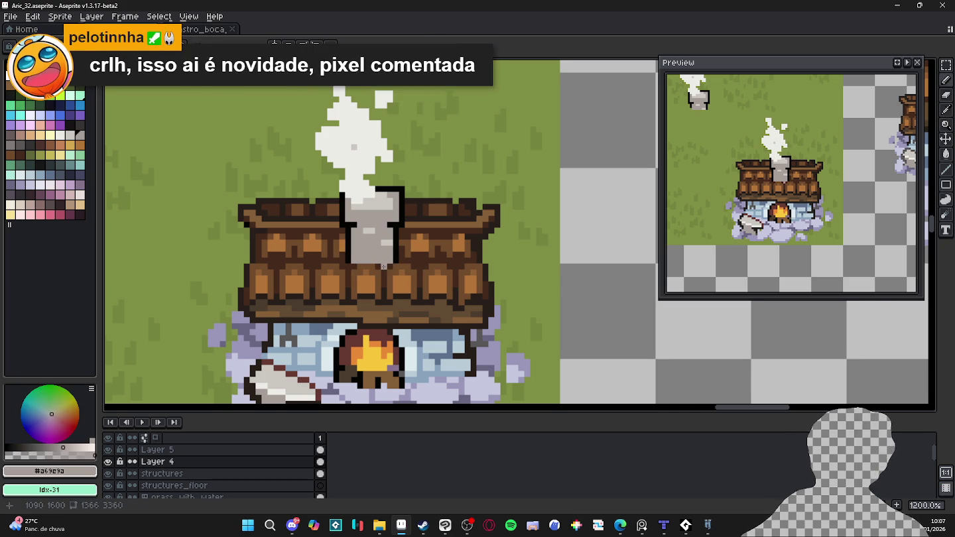
- Zoom out to show the surrounding map and save the cottage file
{"action": "scroll", "coordinate": [384, 267], "scroll_direction": "down", "scroll_amount": 2}
{"action": "scroll", "coordinate": [383, 268], "scroll_direction": "up", "scroll_amount": 3}
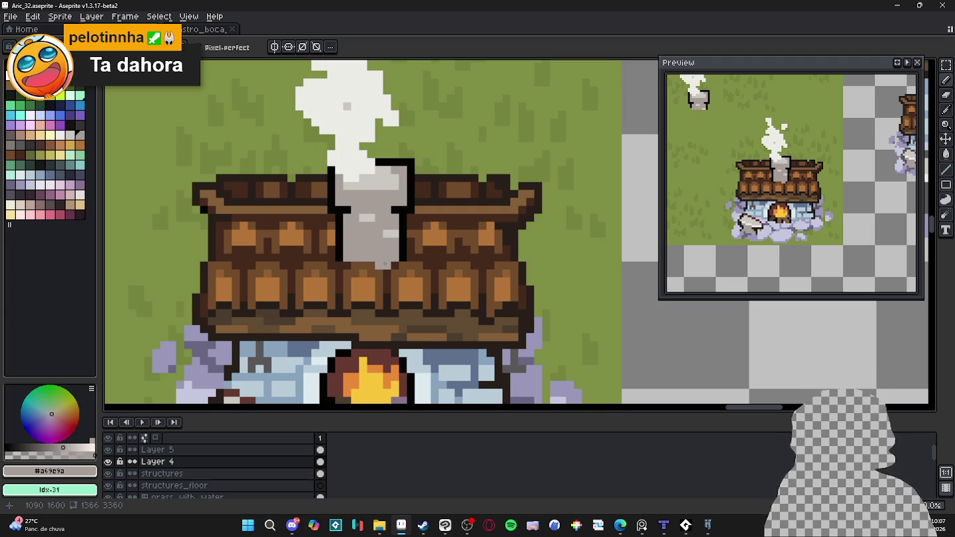
{"action": "scroll", "coordinate": [454, 236], "scroll_direction": "down", "scroll_amount": 3}
{"action": "scroll", "coordinate": [455, 239], "scroll_direction": "down", "scroll_amount": 1}
{"action": "left_click_drag", "start_coordinate": [453, 238], "coordinate": [437, 224]}
{"action": "key", "text": "ctrl+s"}
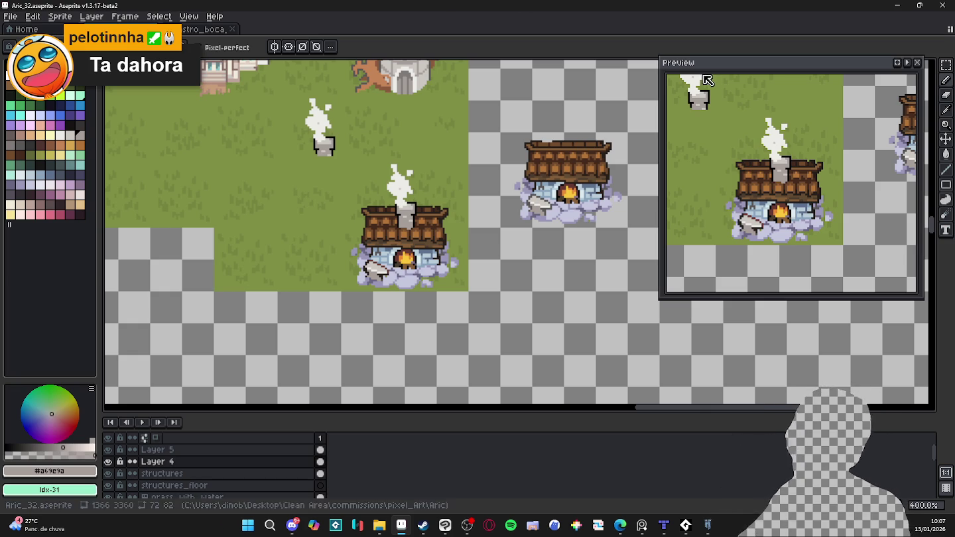
- Add dark outline-brown pixels to the light-blue brick wall
{"action": "scroll", "coordinate": [379, 246], "scroll_direction": "up", "scroll_amount": 5}
{"action": "scroll", "coordinate": [299, 246], "scroll_direction": "up", "scroll_amount": 1}
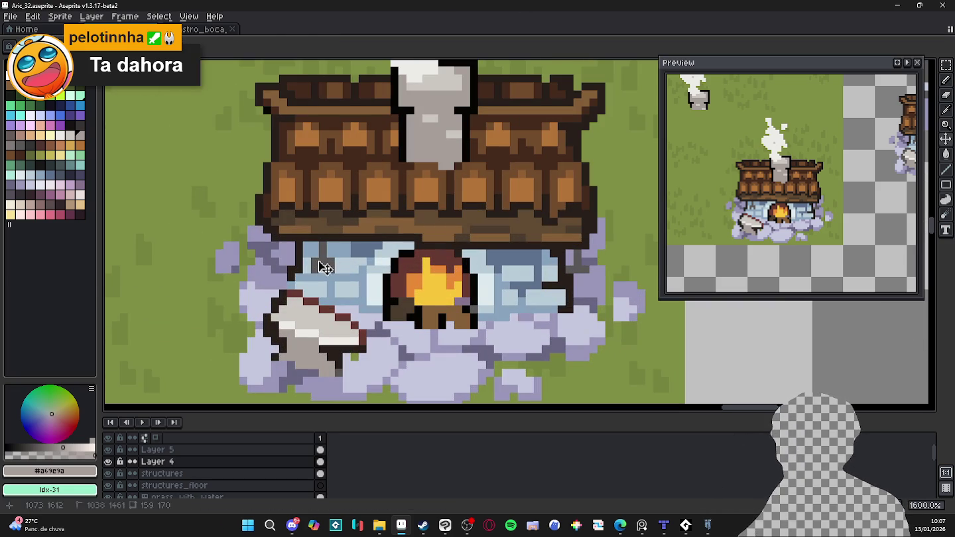
{"action": "left_click", "coordinate": [326, 248], "text": "alt"}
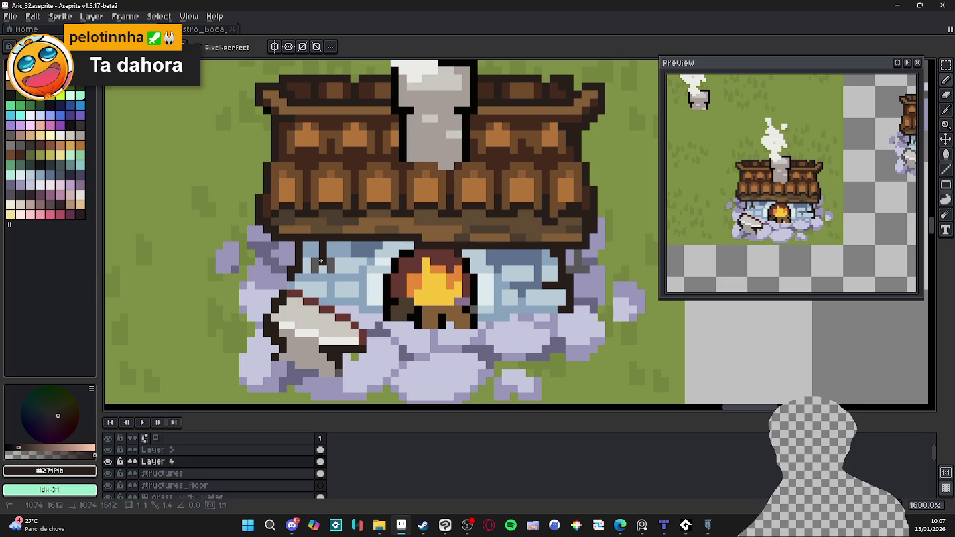
{"action": "left_click", "coordinate": [331, 269]}
{"action": "left_click", "coordinate": [316, 260]}
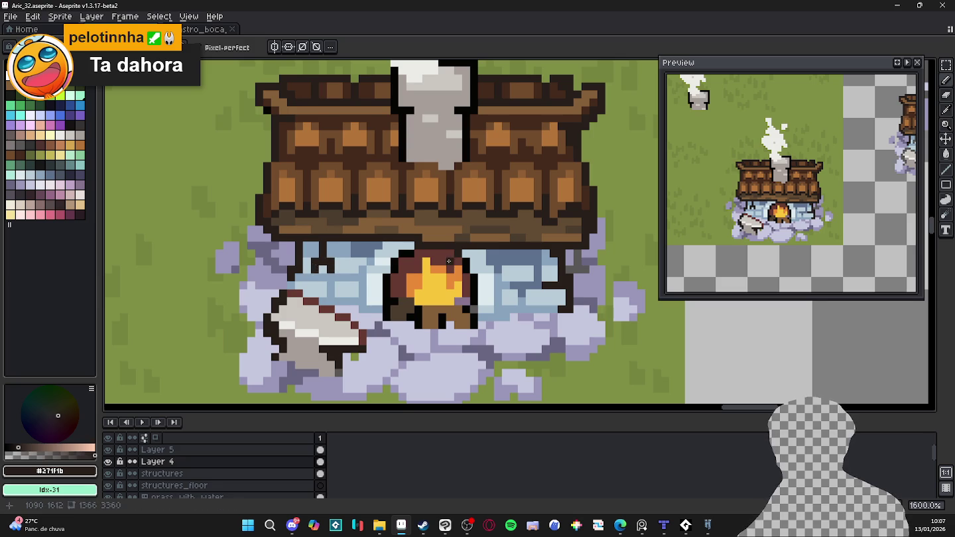
- Sample the smoke's lavender shades, ending on dark lavender grey #696682
{"action": "scroll", "coordinate": [444, 260], "scroll_direction": "down", "scroll_amount": 3}
{"action": "scroll", "coordinate": [505, 265], "scroll_direction": "up", "scroll_amount": 1}
{"action": "scroll", "coordinate": [498, 270], "scroll_direction": "up", "scroll_amount": 2}
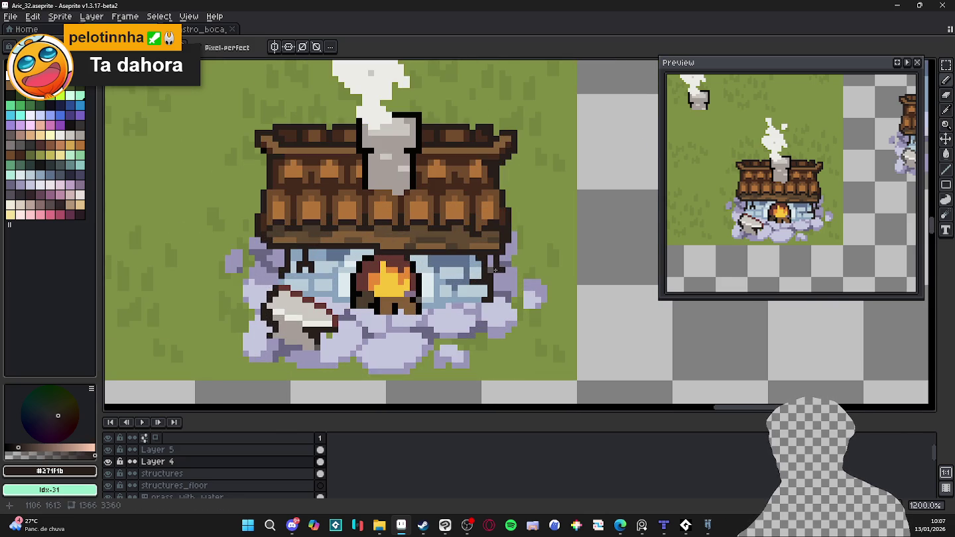
{"action": "left_click", "coordinate": [490, 269], "text": "alt"}
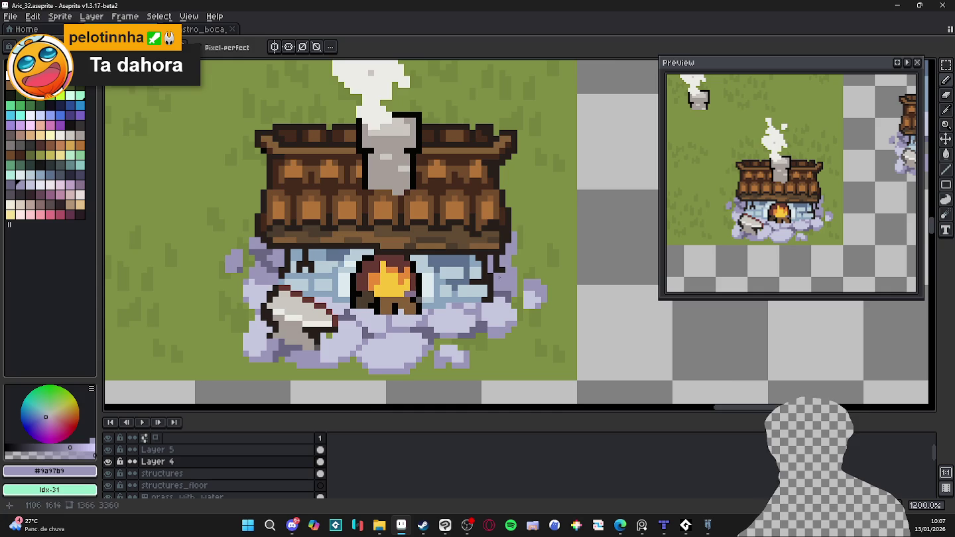
{"action": "left_click", "coordinate": [503, 292], "text": "alt"}
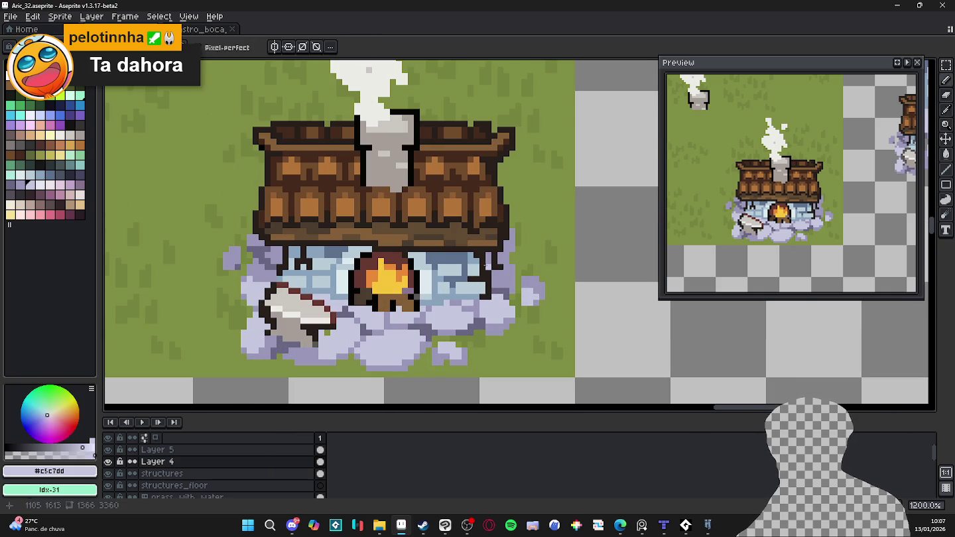
{"action": "left_click", "coordinate": [505, 287], "text": "alt"}
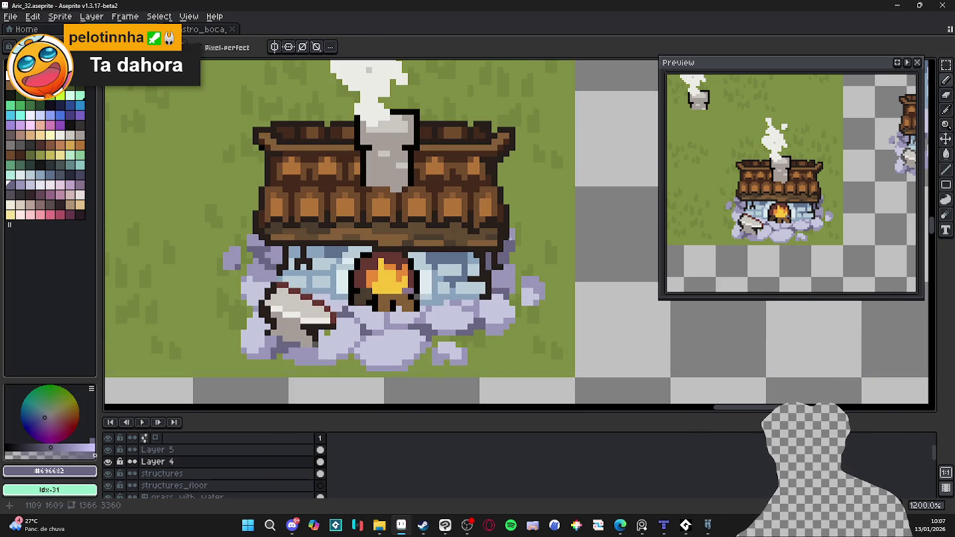
{"action": "scroll", "coordinate": [512, 233], "scroll_direction": "down", "scroll_amount": 3}
{"action": "scroll", "coordinate": [490, 252], "scroll_direction": "down", "scroll_amount": 1}
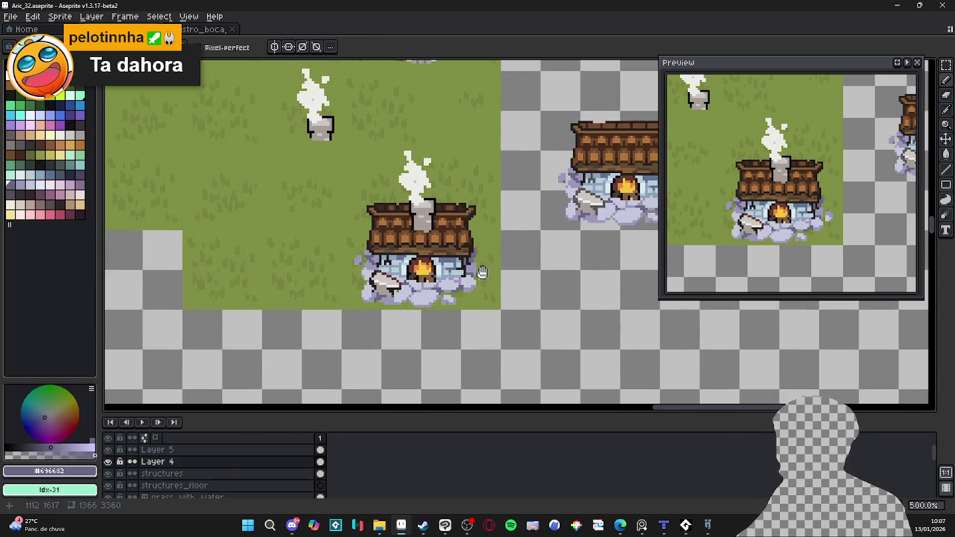
- Save Aric_32.aseprite and pan to the buildings at the map's top
{"action": "key", "text": "ctrl+s"}
{"action": "scroll", "coordinate": [480, 267], "scroll_direction": "down", "scroll_amount": 1}
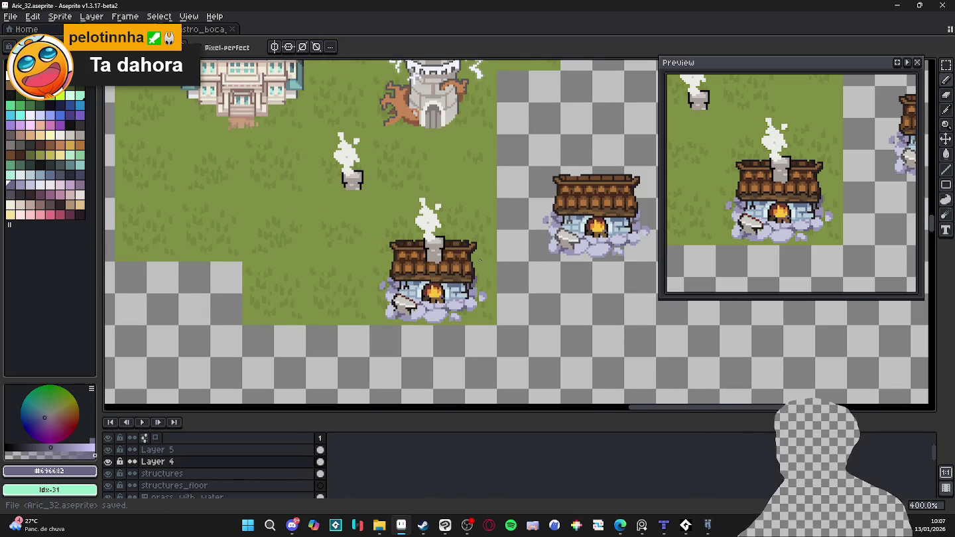
{"action": "scroll", "coordinate": [481, 267], "scroll_direction": "down", "scroll_amount": 1}
{"action": "scroll", "coordinate": [462, 233], "scroll_direction": "up", "scroll_amount": 1}
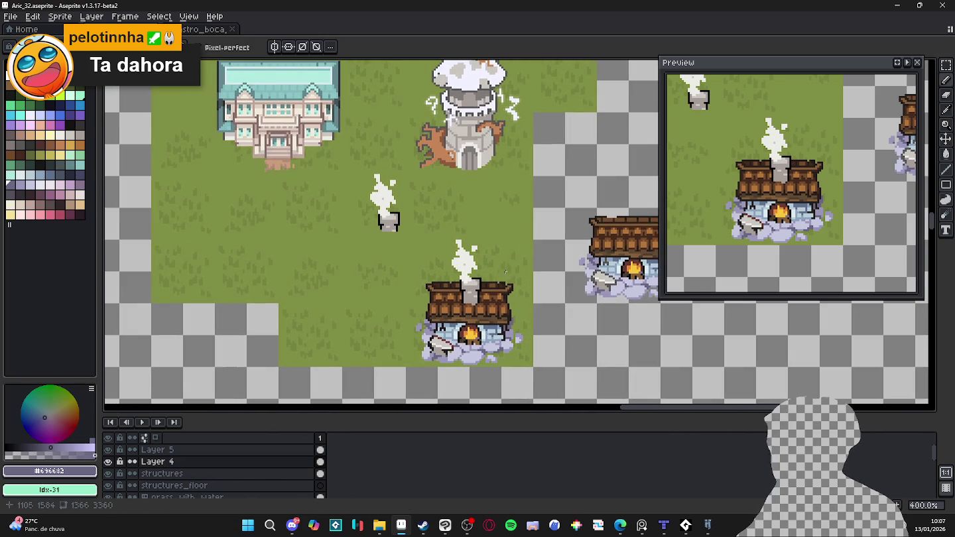
{"action": "left_click_drag", "start_coordinate": [503, 259], "coordinate": [517, 251]}
{"action": "key", "text": "ctrl+s"}
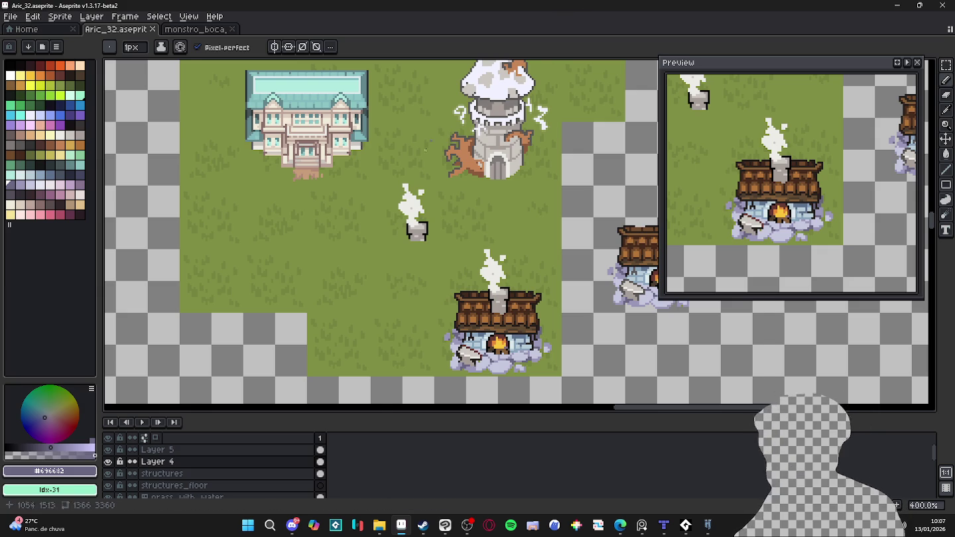
- Switch to the Move tool, then the rectangular marquee, and show the tile grid
{"action": "key", "text": "v"}
{"action": "key", "text": "m"}
{"action": "key", "text": "ctrl+apostrophe"}
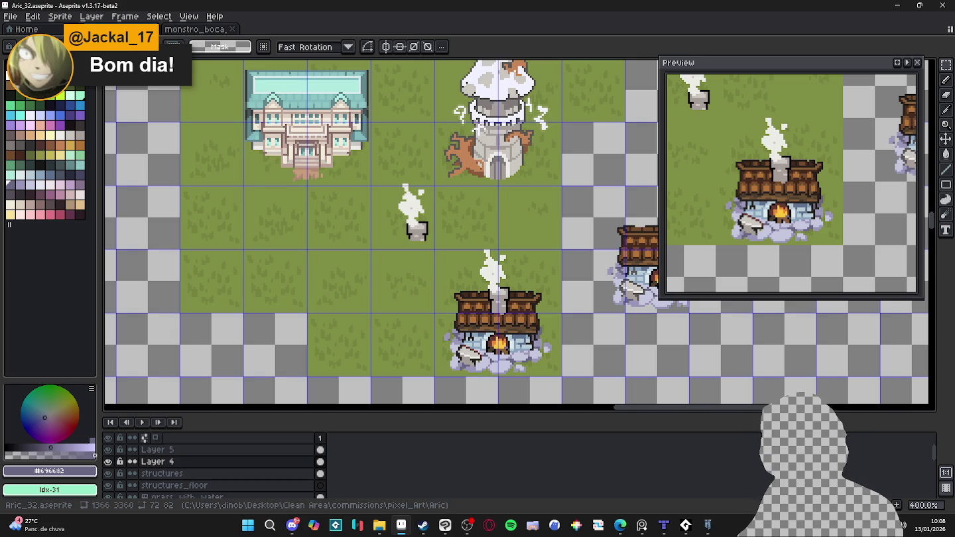
- Pan around the map and turn the tile grid off with Ctrl+'
{"action": "left_click_drag", "start_coordinate": [494, 336], "coordinate": [457, 307]}
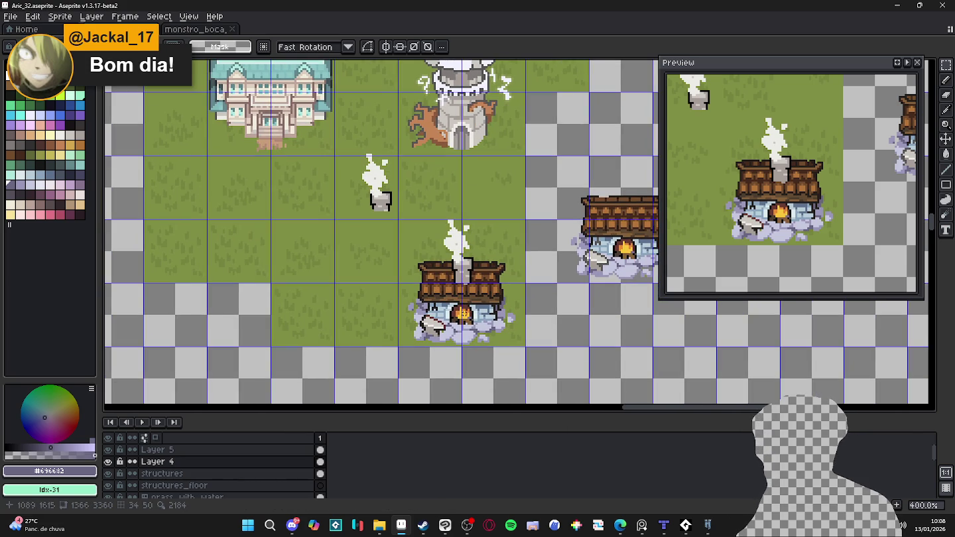
{"action": "left_click_drag", "start_coordinate": [455, 316], "coordinate": [473, 353]}
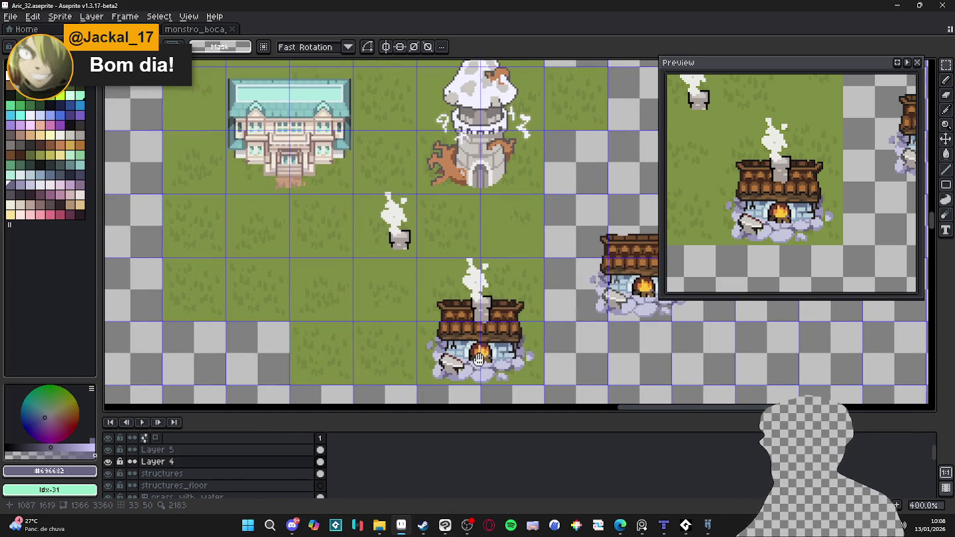
{"action": "key", "text": "ctrl+apostrophe"}
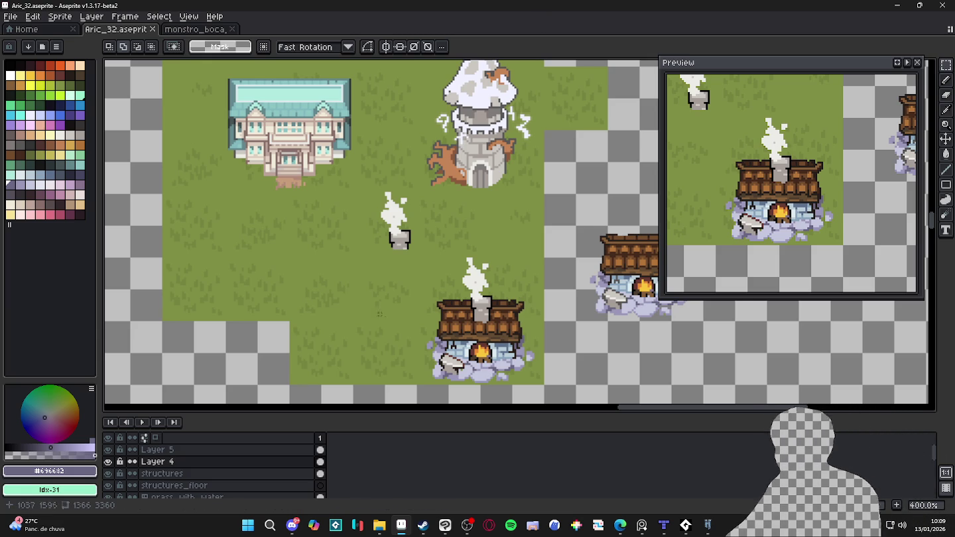
- Show the tile grid again over the cottage map, then launch Steam from the taskbar
{"action": "key", "text": "ctrl+apostrophe"}
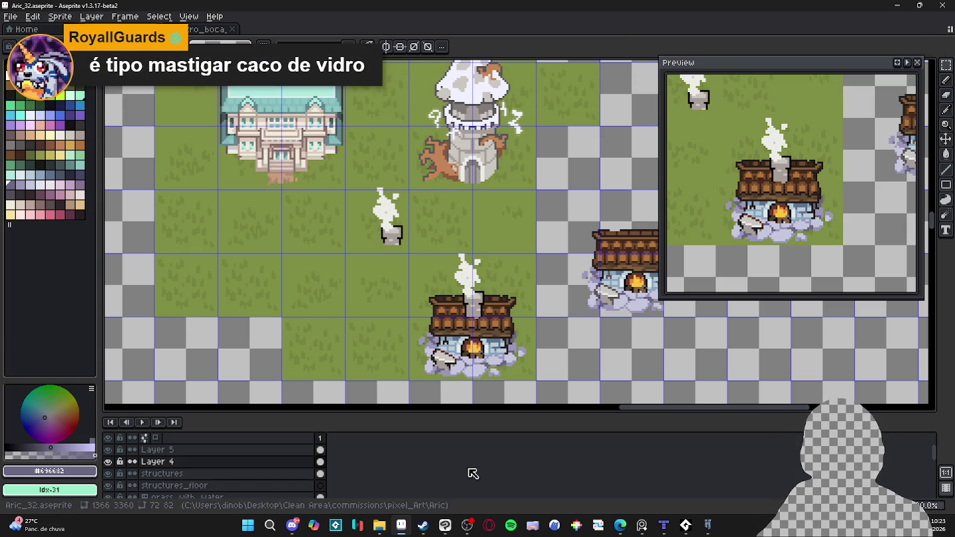
{"action": "left_click", "coordinate": [421, 525]}
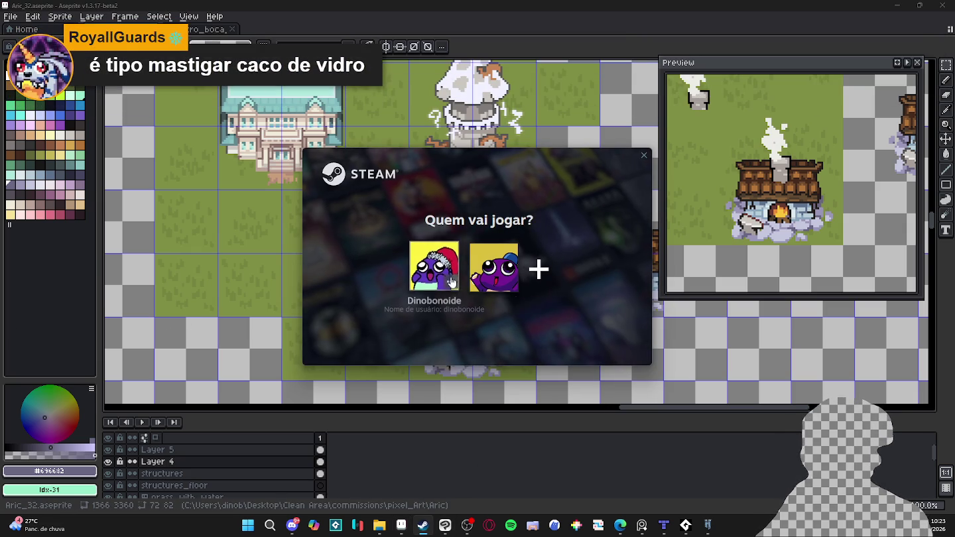
- Choose the first profile in 'Quem vai jogar?' and bring the store window forward
{"action": "left_click", "coordinate": [425, 272]}
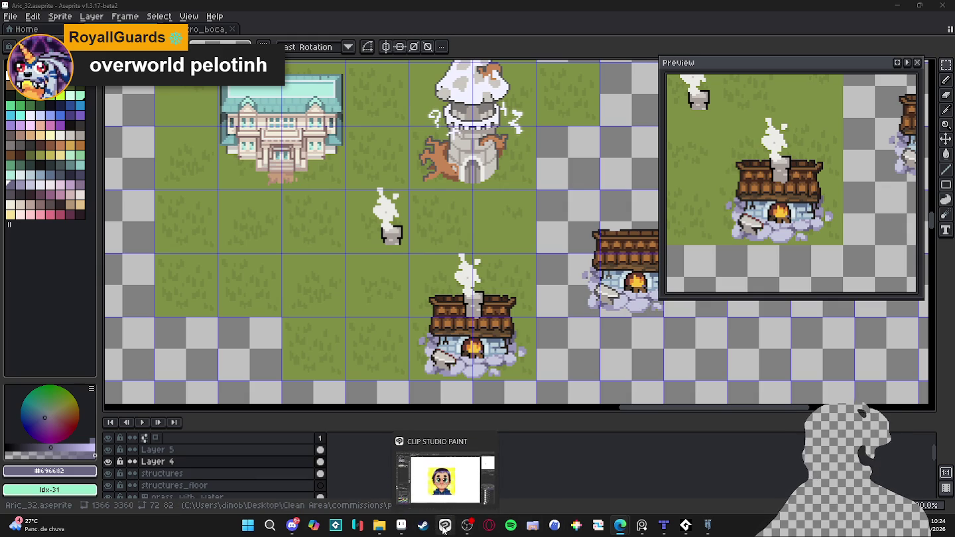
{"action": "mouse_move", "coordinate": [663, 525]}
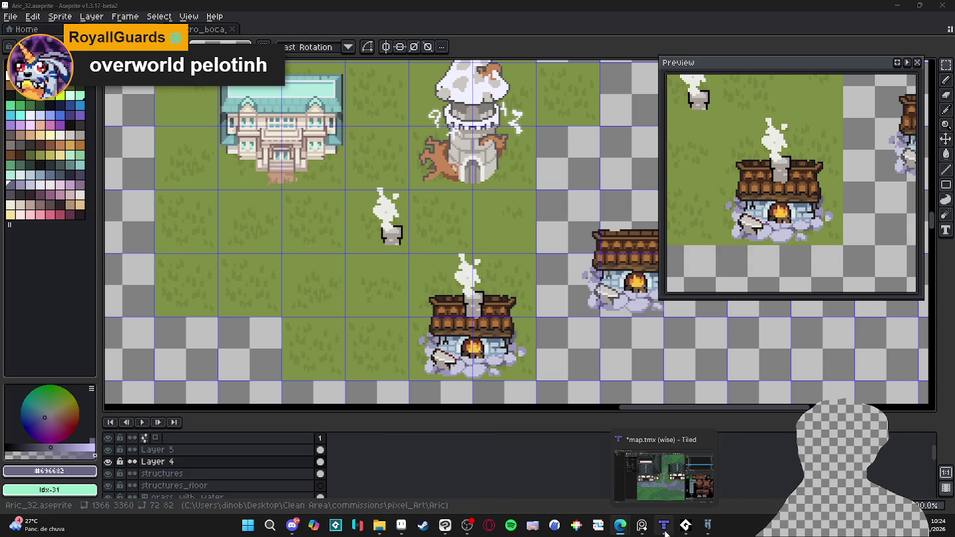
{"action": "left_click", "coordinate": [422, 526]}
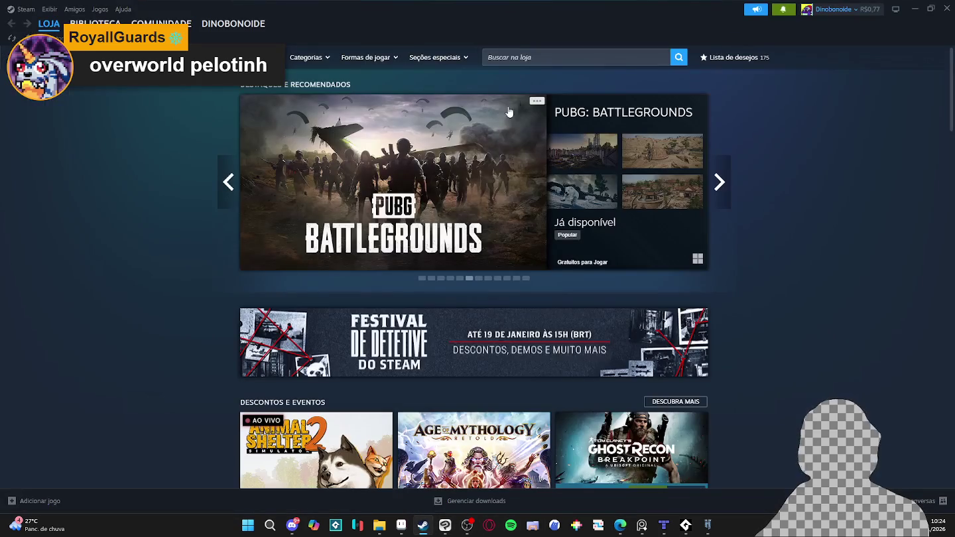
- Click into the 'Buscar na loja' box to show the popular search suggestions
{"action": "left_click", "coordinate": [549, 57]}
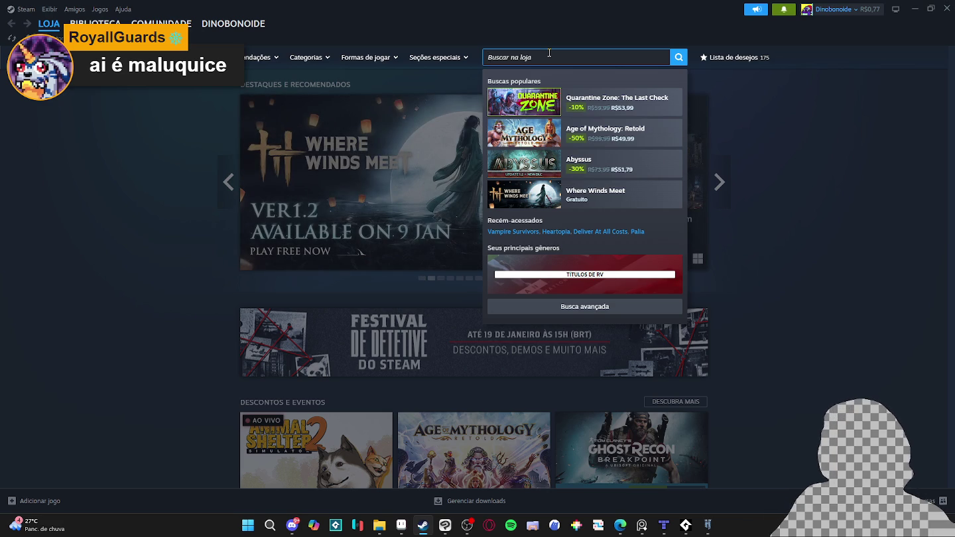
- Search Steam for 'deadmyst', open the Dreadmyst store page and enlarge its second screenshot
{"action": "type", "text": "dead"}
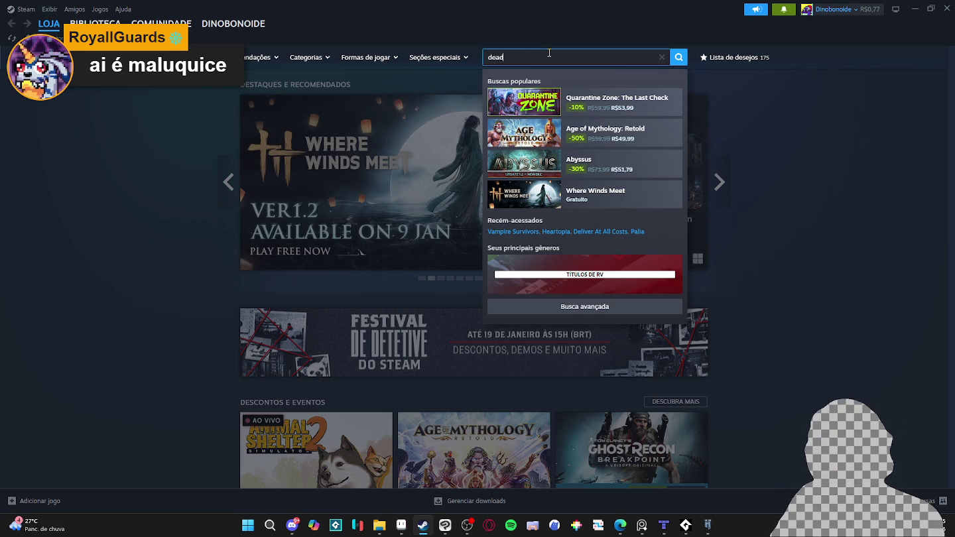
{"action": "type", "text": "myst"}
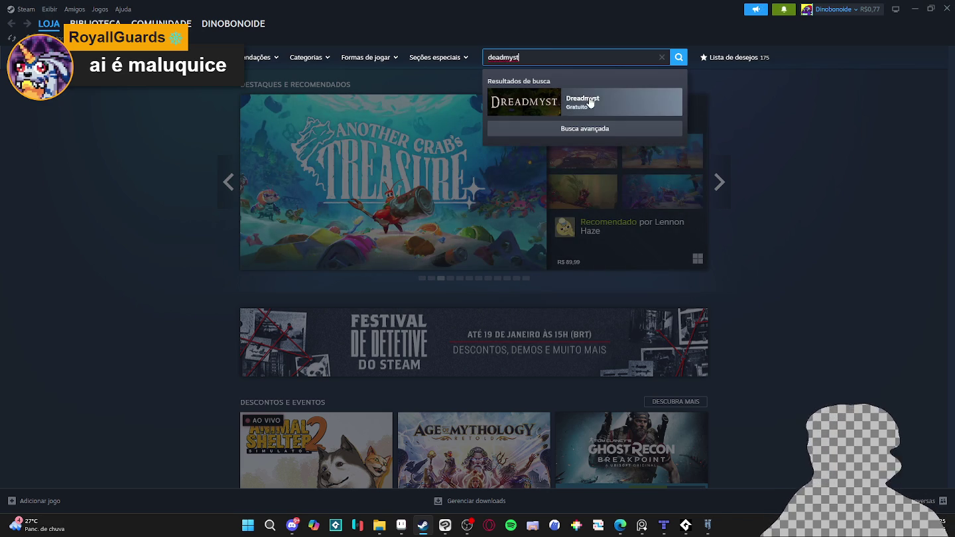
{"action": "left_click", "coordinate": [521, 114]}
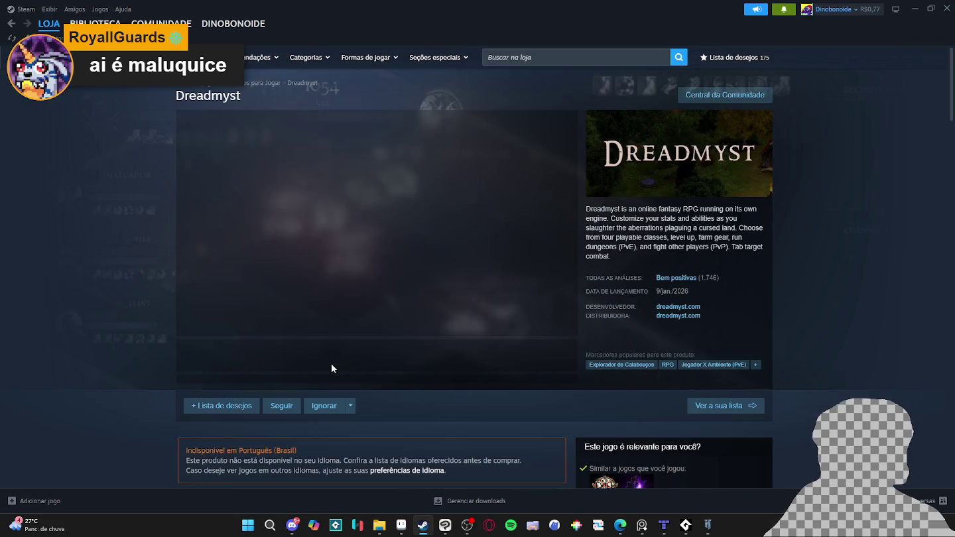
{"action": "left_click", "coordinate": [278, 358]}
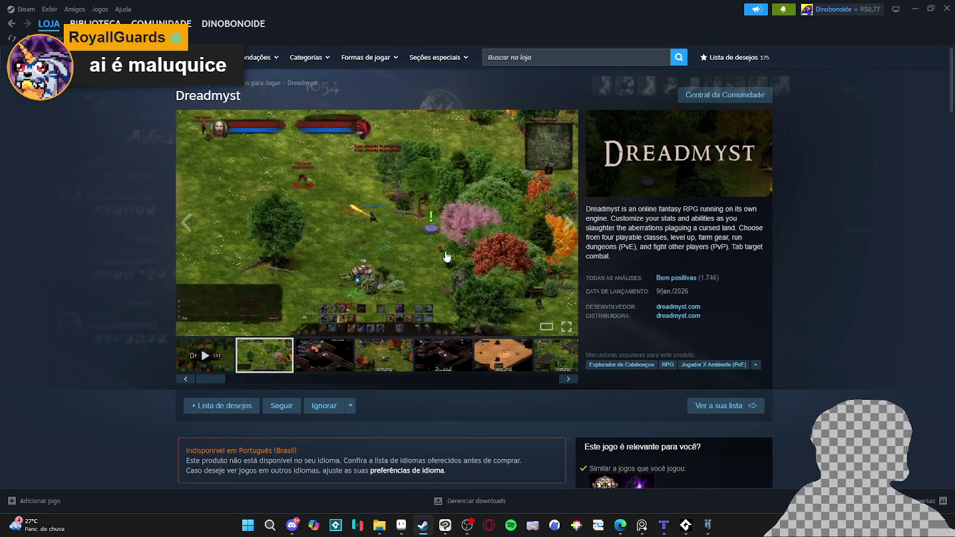
{"action": "left_click", "coordinate": [467, 244]}
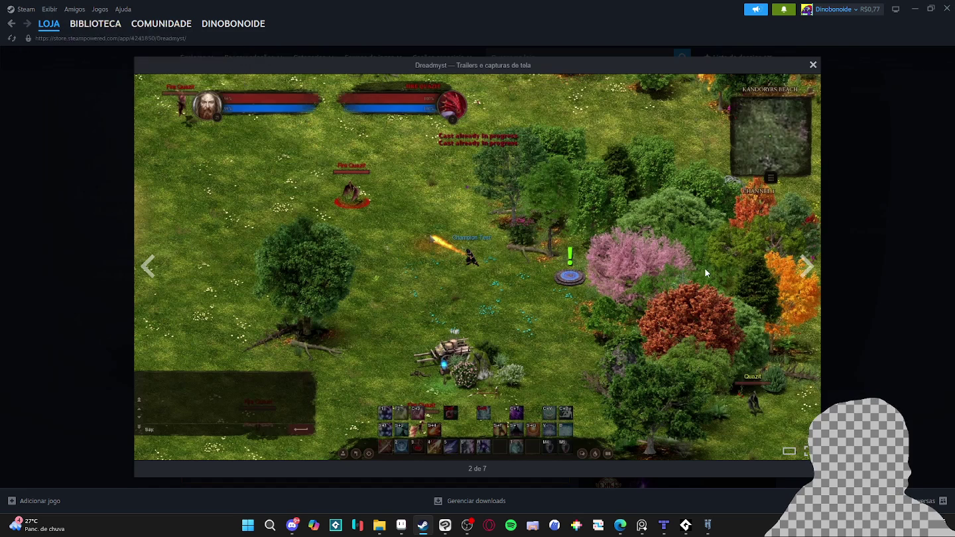
- Step through the remaining screenshots and trailer, close the viewer and return to Aseprite
{"action": "left_click", "coordinate": [808, 271]}
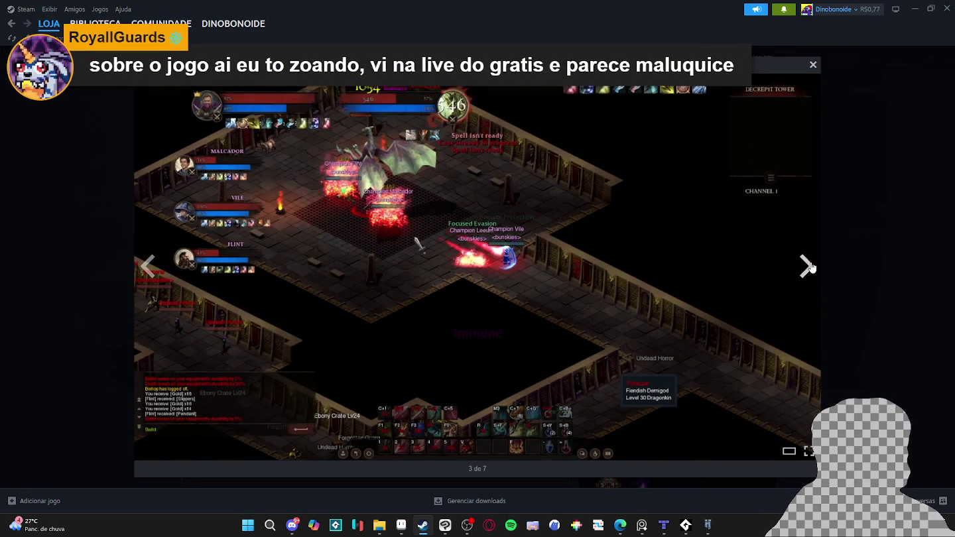
{"action": "left_click", "coordinate": [813, 267]}
{"action": "left_click", "coordinate": [802, 274]}
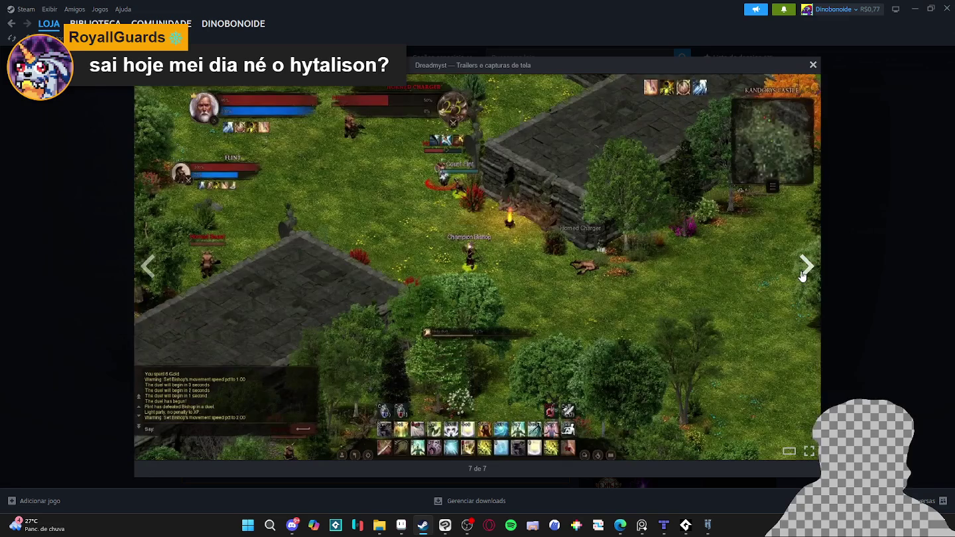
{"action": "left_click", "coordinate": [805, 267]}
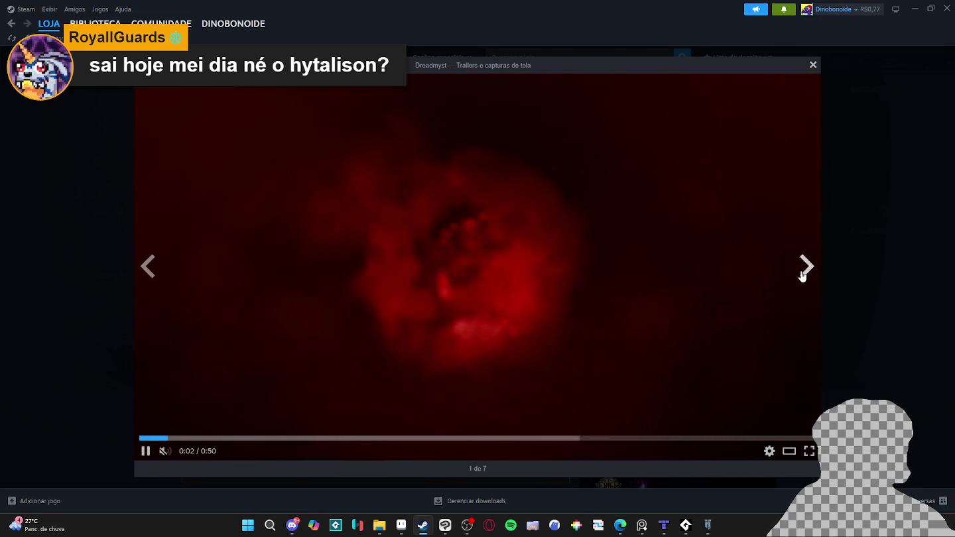
{"action": "left_click", "coordinate": [805, 266]}
{"action": "left_click", "coordinate": [869, 277]}
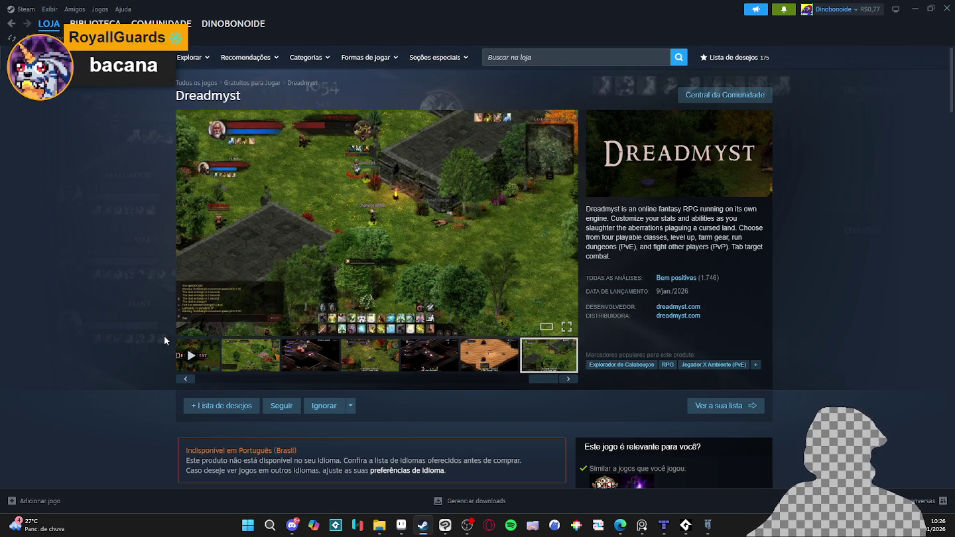
{"action": "left_click", "coordinate": [914, 10]}
{"action": "left_click", "coordinate": [403, 525]}
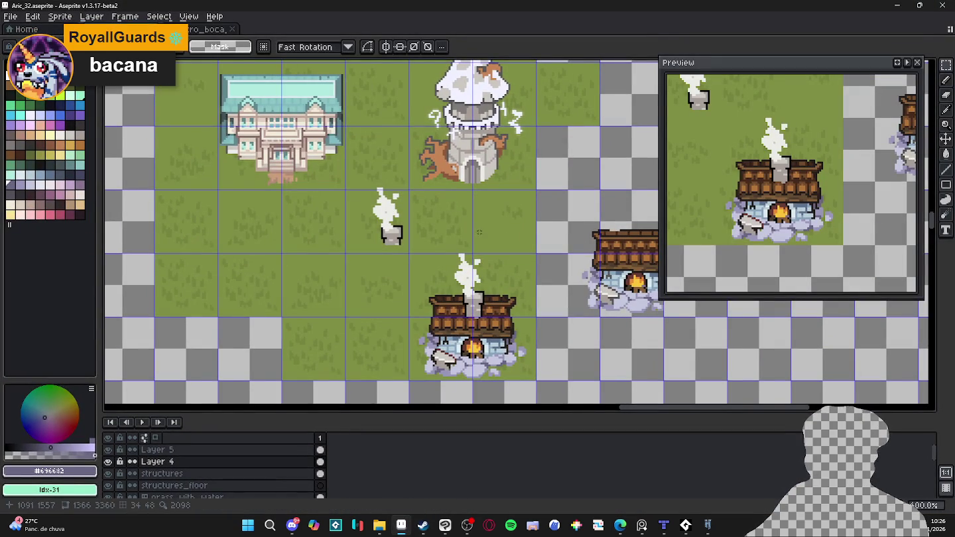
- Fill the grey chimney interior with light blue #b8ccd8 using the Paint Bucket
{"action": "scroll", "coordinate": [458, 220], "scroll_direction": "down", "scroll_amount": 2}
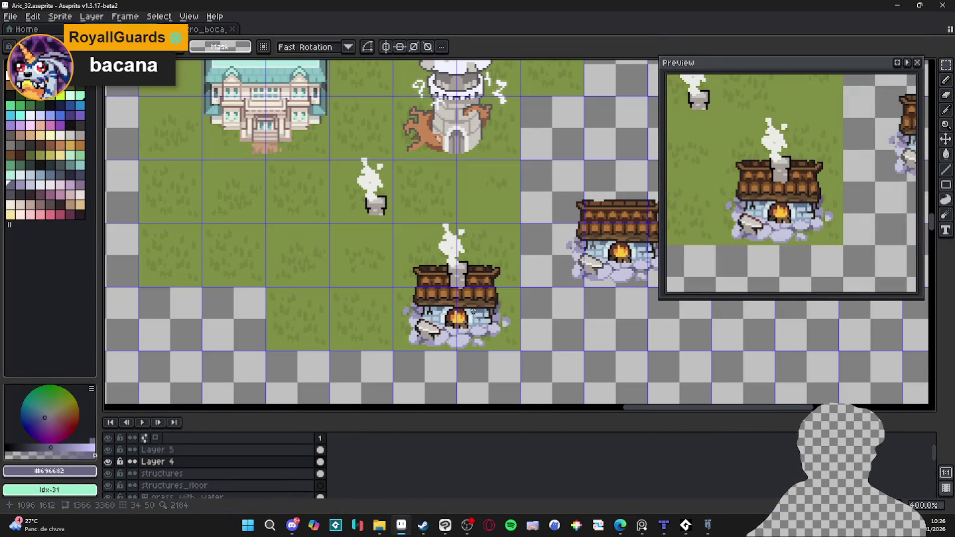
{"action": "key", "text": "b"}
{"action": "scroll", "coordinate": [467, 281], "scroll_direction": "up", "scroll_amount": 2}
{"action": "scroll", "coordinate": [463, 280], "scroll_direction": "up", "scroll_amount": 2}
{"action": "left_click", "coordinate": [461, 279], "text": "alt"}
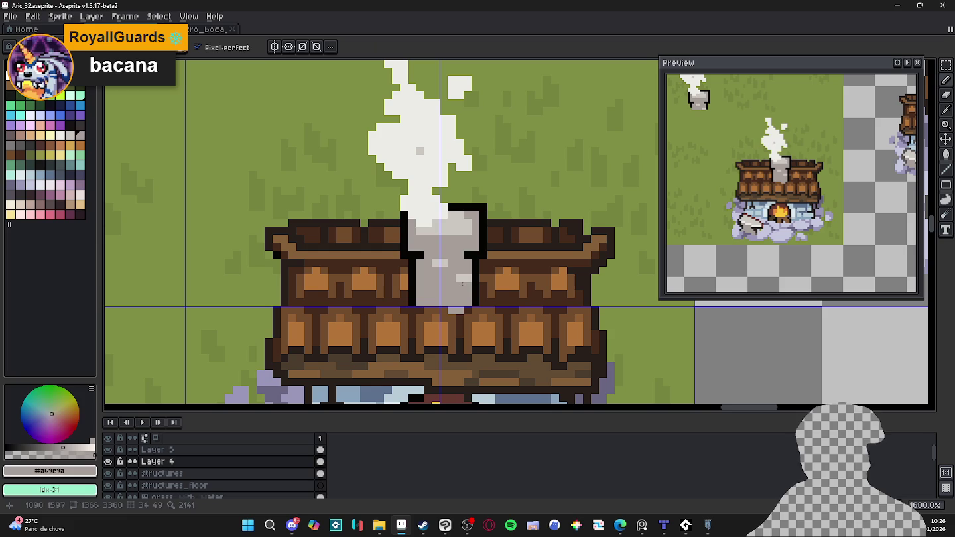
{"action": "scroll", "coordinate": [441, 275], "scroll_direction": "down", "scroll_amount": 1}
{"action": "key", "text": "g"}
{"action": "left_click", "coordinate": [484, 382], "text": "alt"}
{"action": "left_click", "coordinate": [448, 278]}
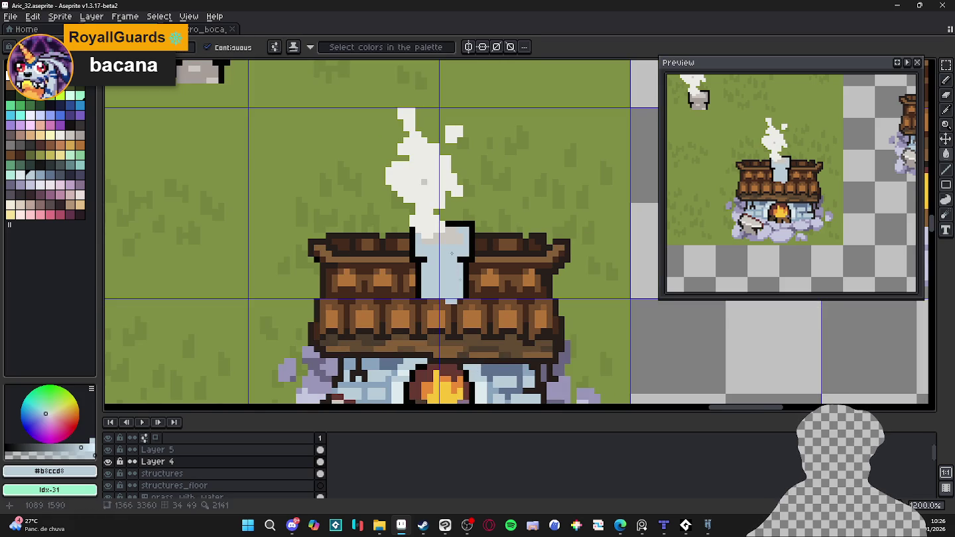
- Try a dark band and a light stroke across the chimney top, undoing both
{"action": "key", "text": "b"}
{"action": "left_click_drag", "start_coordinate": [422, 236], "coordinate": [463, 236]}
{"action": "scroll", "coordinate": [447, 248], "scroll_direction": "down", "scroll_amount": 1}
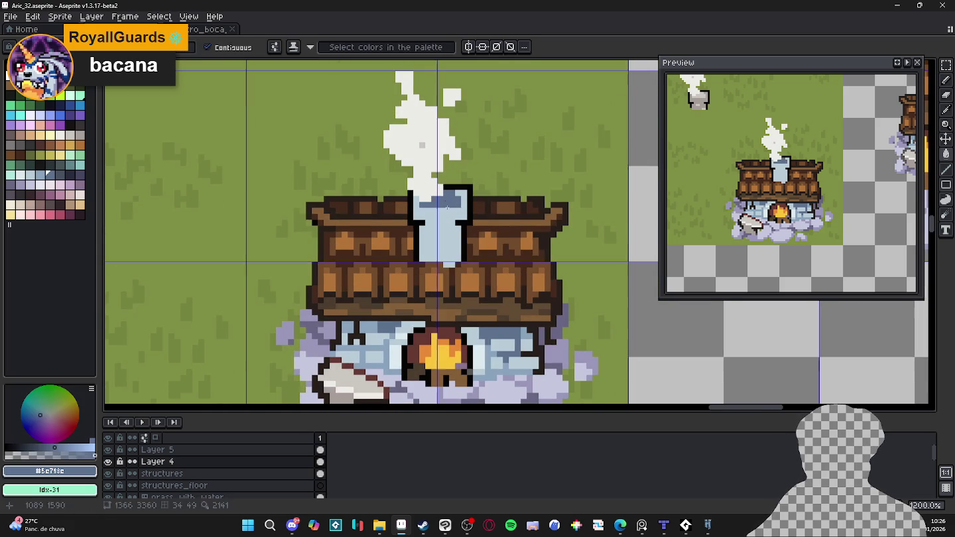
{"action": "key", "text": "ctrl+z"}
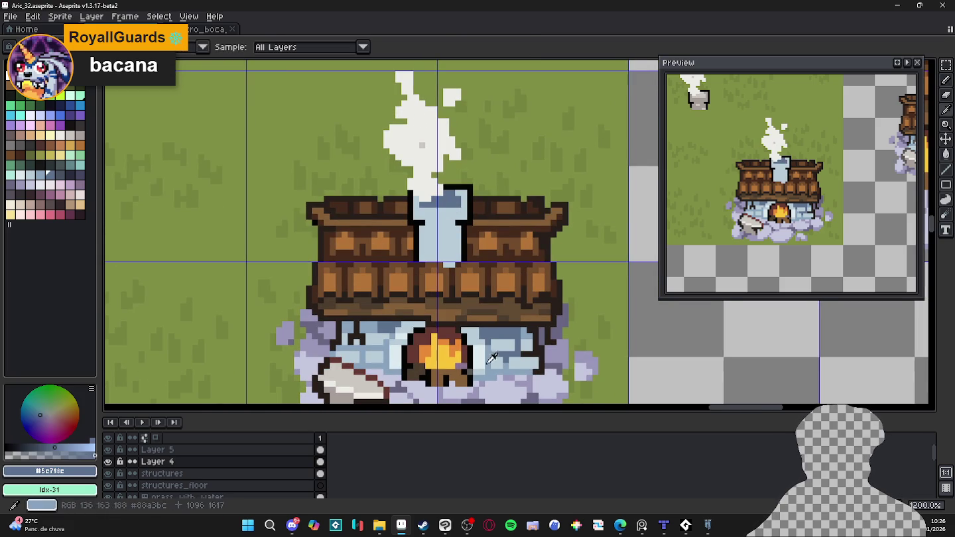
{"action": "left_click", "coordinate": [431, 186], "text": "alt"}
{"action": "mouse_move", "coordinate": [463, 208]}
{"action": "left_mouse_down"}
{"action": "mouse_move", "coordinate": [417, 211]}
{"action": "mouse_move", "coordinate": [462, 210]}
{"action": "left_mouse_up"}
{"action": "key", "text": "ctrl+z"}
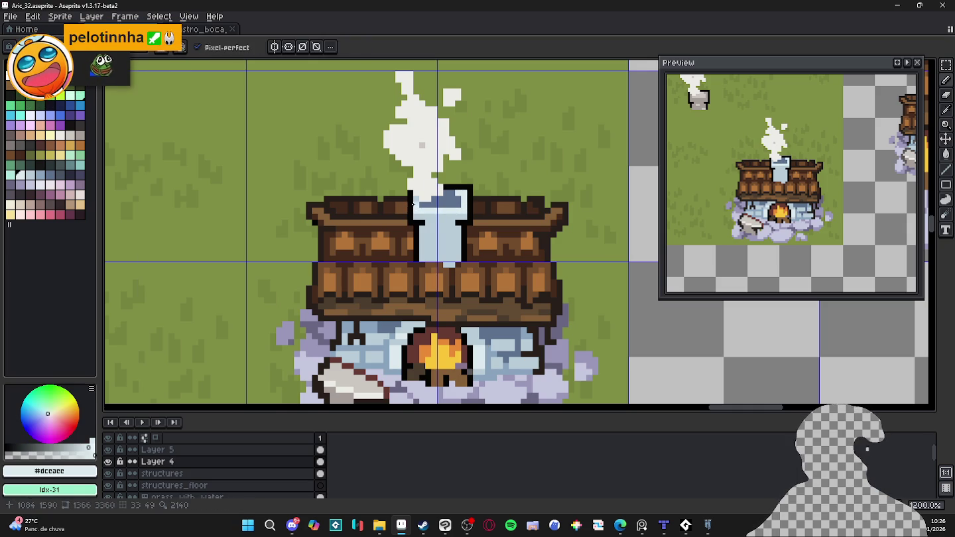
- Sample darker blue #88a3bc from the bricks and darken one chimney pixel
{"action": "scroll", "coordinate": [434, 200], "scroll_direction": "down", "scroll_amount": 1}
{"action": "scroll", "coordinate": [439, 167], "scroll_direction": "up", "scroll_amount": 1}
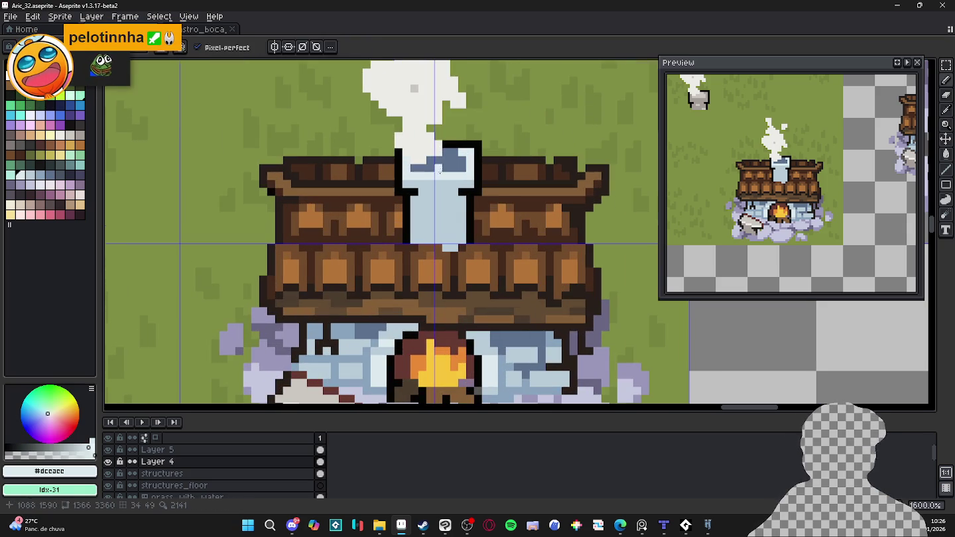
{"action": "left_click", "coordinate": [448, 166], "text": "alt"}
{"action": "left_click", "coordinate": [507, 352], "text": "alt"}
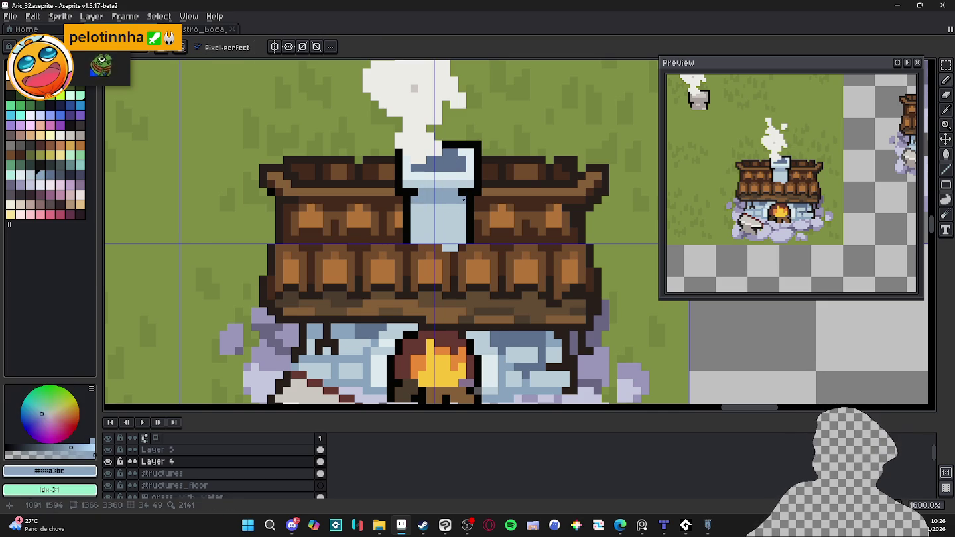
{"action": "left_click_drag", "start_coordinate": [879, 179], "coordinate": [786, 197]}
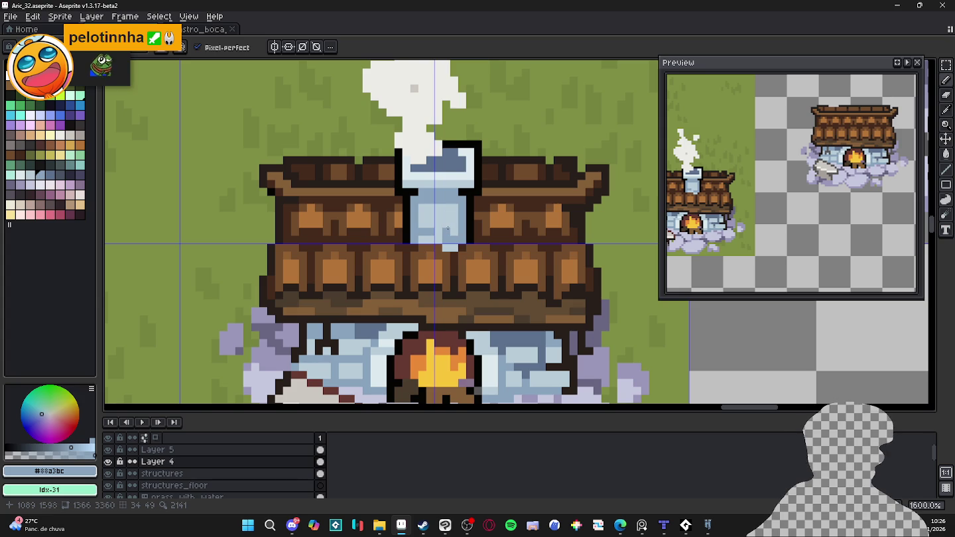
{"action": "left_click_drag", "start_coordinate": [689, 230], "coordinate": [759, 211]}
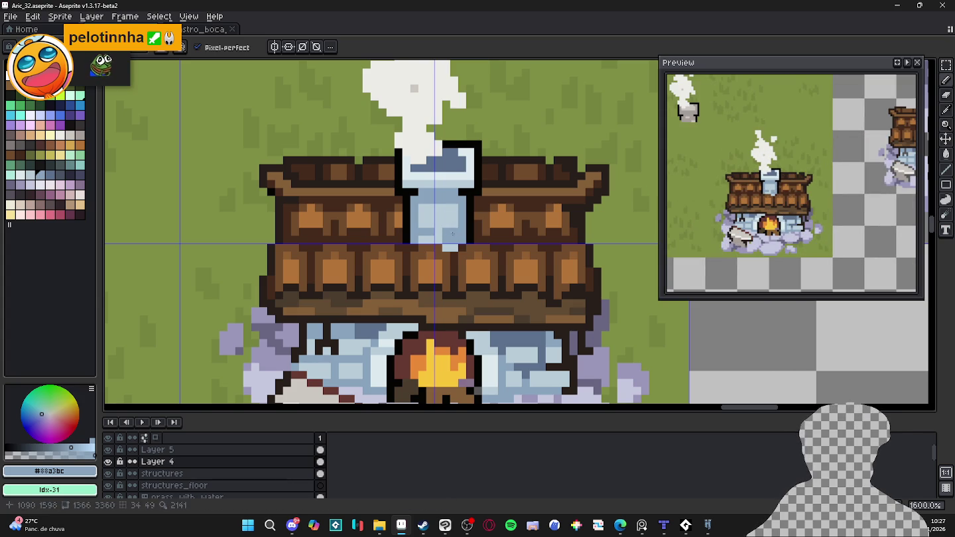
{"action": "left_click", "coordinate": [450, 227], "text": "alt"}
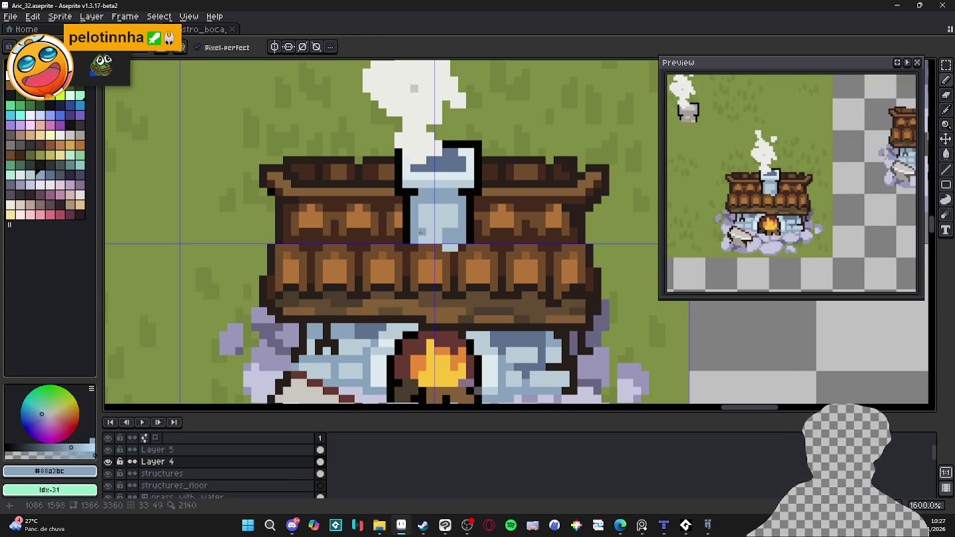
{"action": "left_click", "coordinate": [453, 230], "text": "alt"}
{"action": "left_click", "coordinate": [430, 223]}
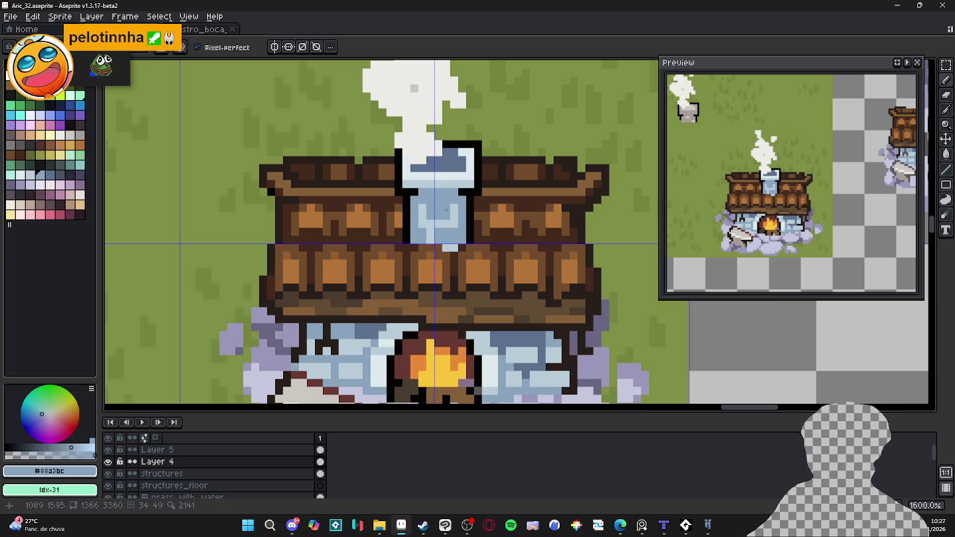
- Repaint chimney brick pixels in darker blue #88a3bc and light blue #b8ccd8
{"action": "scroll", "coordinate": [447, 201], "scroll_direction": "up", "scroll_amount": 2}
{"action": "scroll", "coordinate": [446, 202], "scroll_direction": "down", "scroll_amount": 2}
{"action": "scroll", "coordinate": [445, 201], "scroll_direction": "down", "scroll_amount": 1}
{"action": "scroll", "coordinate": [450, 204], "scroll_direction": "up", "scroll_amount": 1}
{"action": "key", "text": "alt"}
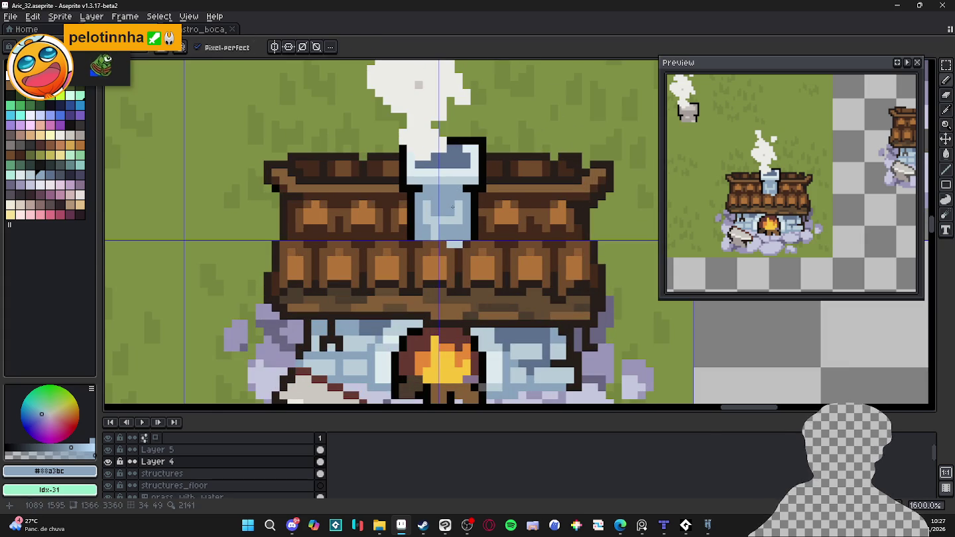
{"action": "key", "text": "ctrl+z"}
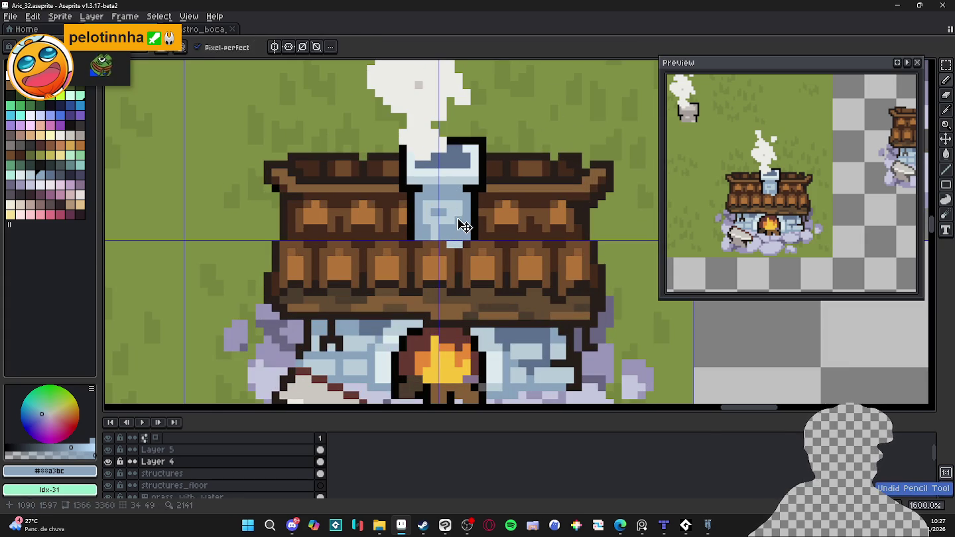
{"action": "left_click_drag", "start_coordinate": [427, 203], "coordinate": [434, 235]}
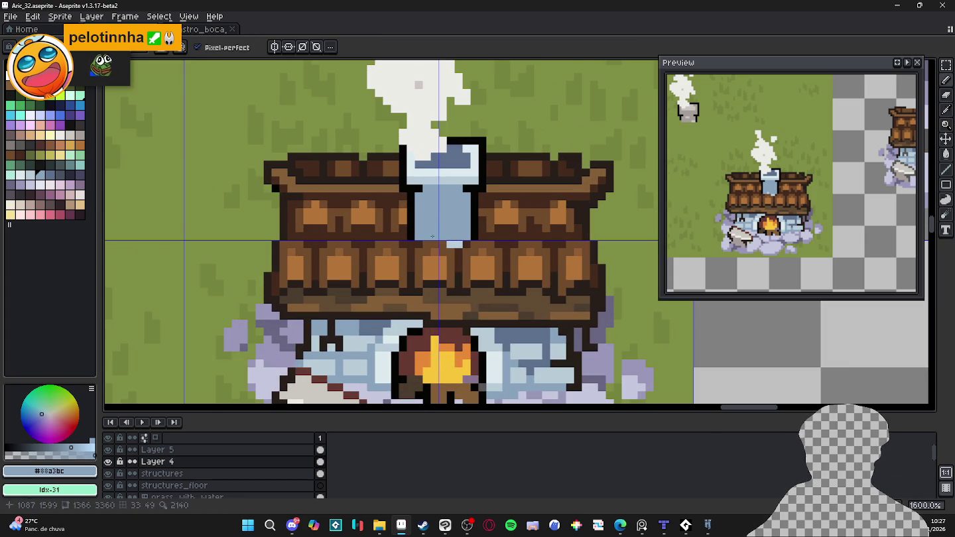
{"action": "left_click", "coordinate": [457, 186], "text": "alt"}
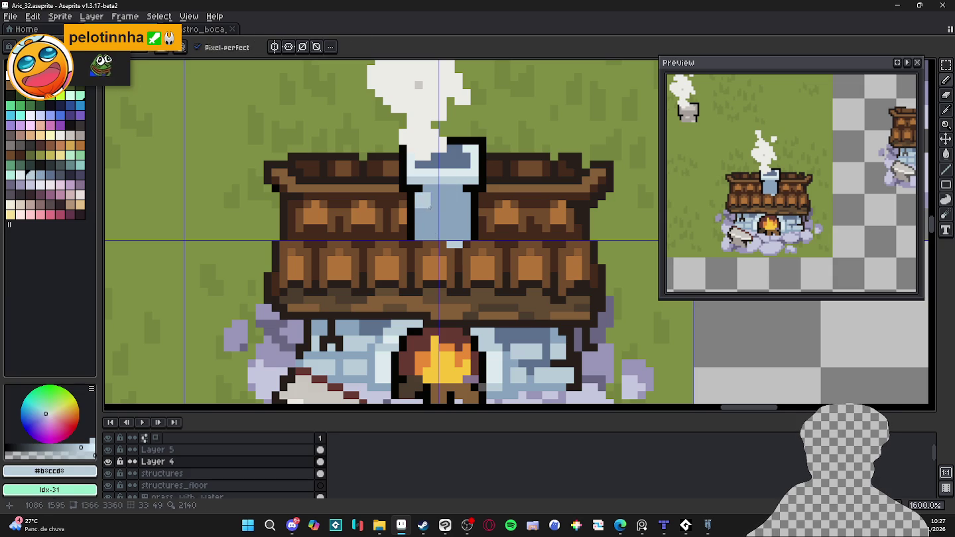
{"action": "left_click_drag", "start_coordinate": [429, 206], "coordinate": [461, 206]}
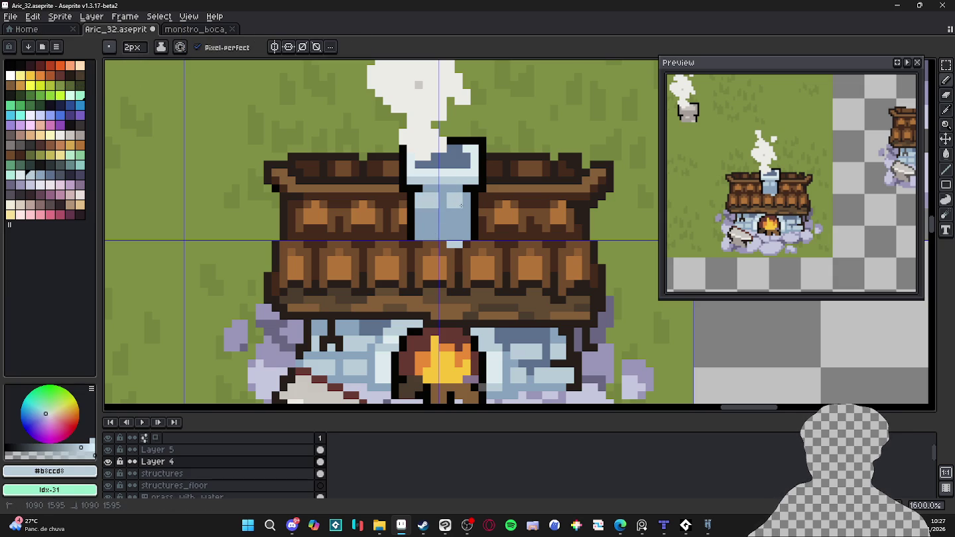
{"action": "left_click", "coordinate": [451, 202], "text": "alt"}
- With a 1 px brush, add darker blue and light blue #b8ccd8 brick rows to the chimney
{"action": "key", "text": "minus"}
{"action": "left_click_drag", "start_coordinate": [450, 206], "coordinate": [442, 199]}
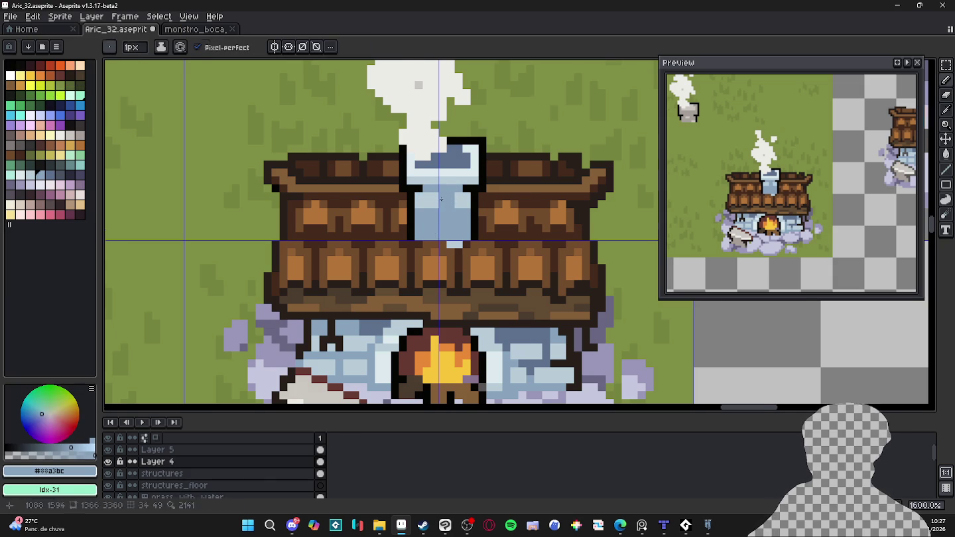
{"action": "left_click", "coordinate": [442, 200], "text": "alt"}
{"action": "scroll", "coordinate": [443, 199], "scroll_direction": "down", "scroll_amount": 1}
{"action": "scroll", "coordinate": [444, 220], "scroll_direction": "up", "scroll_amount": 3}
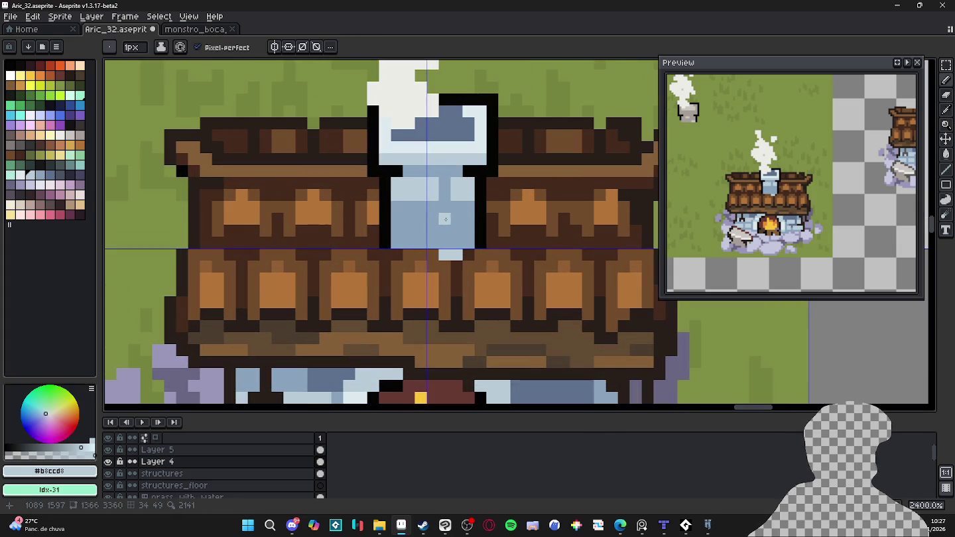
{"action": "mouse_move", "coordinate": [445, 220]}
{"action": "left_mouse_down"}
{"action": "mouse_move", "coordinate": [457, 218]}
{"action": "mouse_move", "coordinate": [409, 216]}
{"action": "left_mouse_up"}
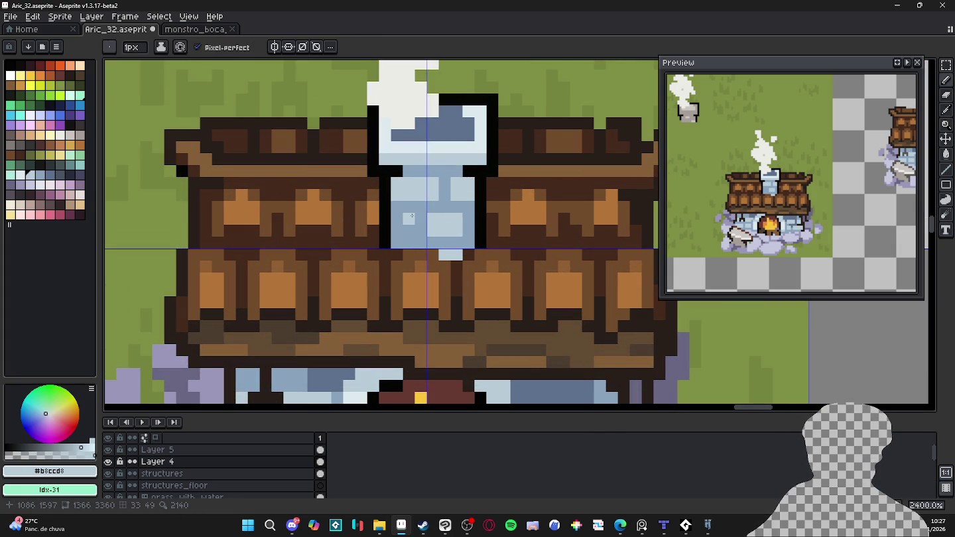
{"action": "left_click_drag", "start_coordinate": [408, 218], "coordinate": [475, 230]}
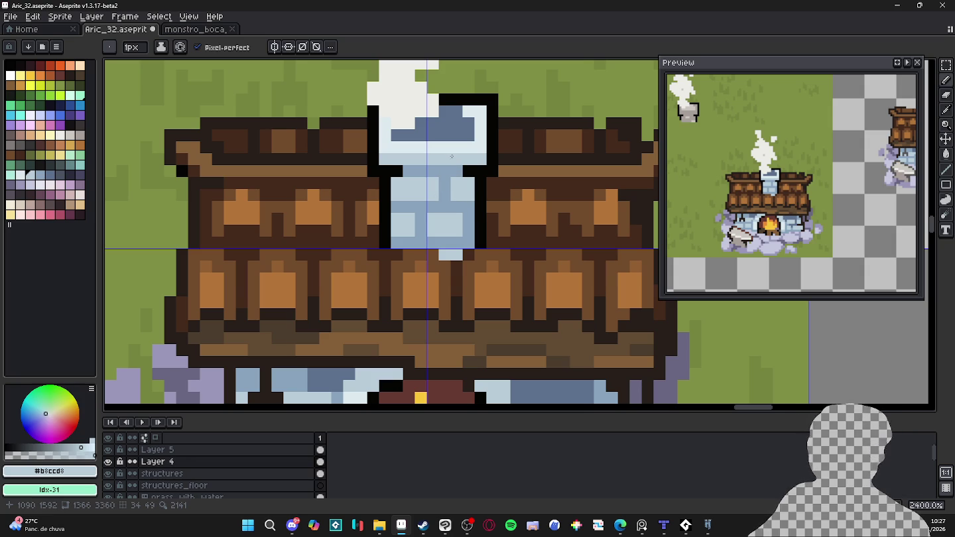
- Paint the chimney-top pixels in smoke white #ecebe7
{"action": "left_click", "coordinate": [454, 128], "text": "alt"}
{"action": "scroll", "coordinate": [450, 179], "scroll_direction": "down", "scroll_amount": 3}
{"action": "scroll", "coordinate": [445, 197], "scroll_direction": "up", "scroll_amount": 1}
{"action": "scroll", "coordinate": [438, 196], "scroll_direction": "up", "scroll_amount": 2}
{"action": "left_click", "coordinate": [436, 197], "text": "alt"}
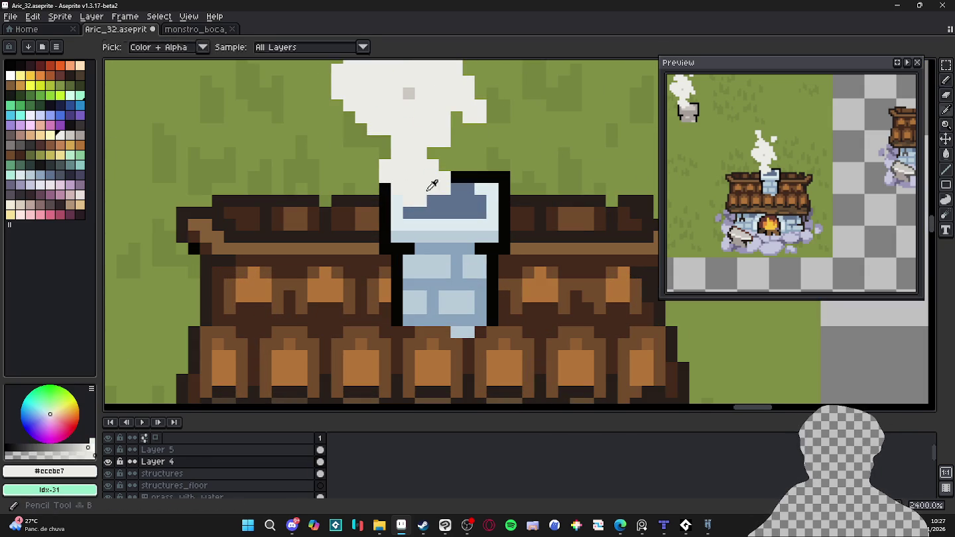
{"action": "left_click", "coordinate": [443, 211]}
{"action": "left_click_drag", "start_coordinate": [449, 212], "coordinate": [454, 193]}
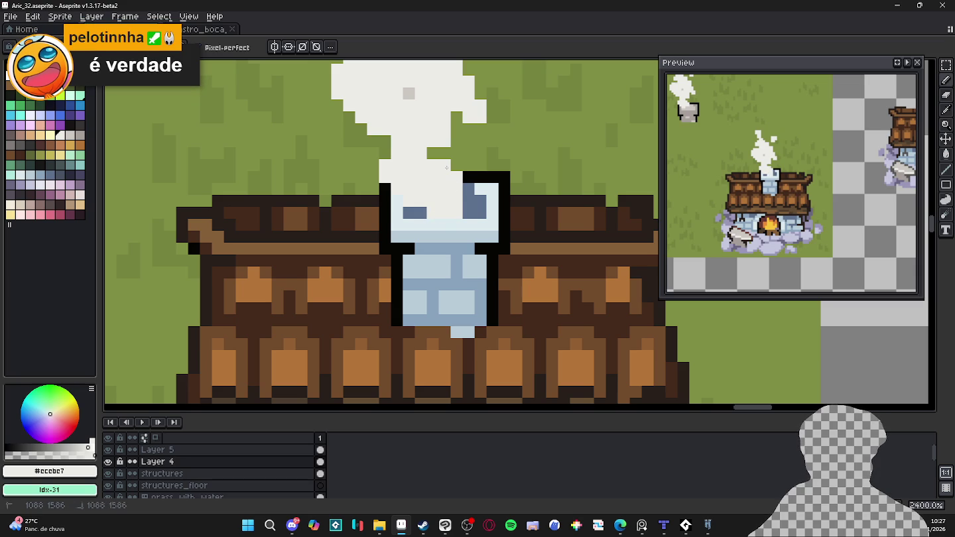
{"action": "scroll", "coordinate": [444, 168], "scroll_direction": "down", "scroll_amount": 1}
- Zoom in on the smoke and erase the top part of the tall plume
{"action": "scroll", "coordinate": [438, 165], "scroll_direction": "down", "scroll_amount": 3}
{"action": "scroll", "coordinate": [435, 162], "scroll_direction": "up", "scroll_amount": 1}
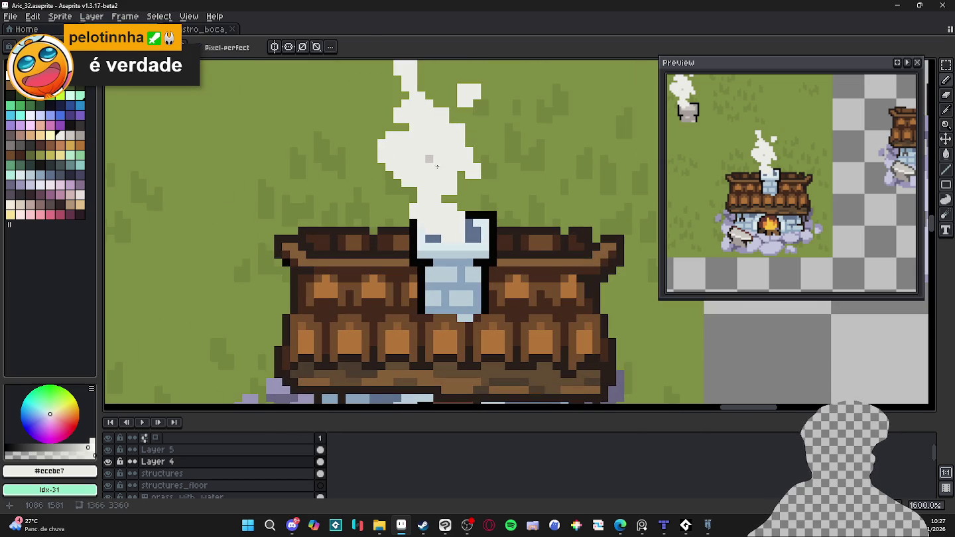
{"action": "scroll", "coordinate": [430, 159], "scroll_direction": "up", "scroll_amount": 1}
{"action": "left_click_drag", "start_coordinate": [436, 165], "coordinate": [432, 194]}
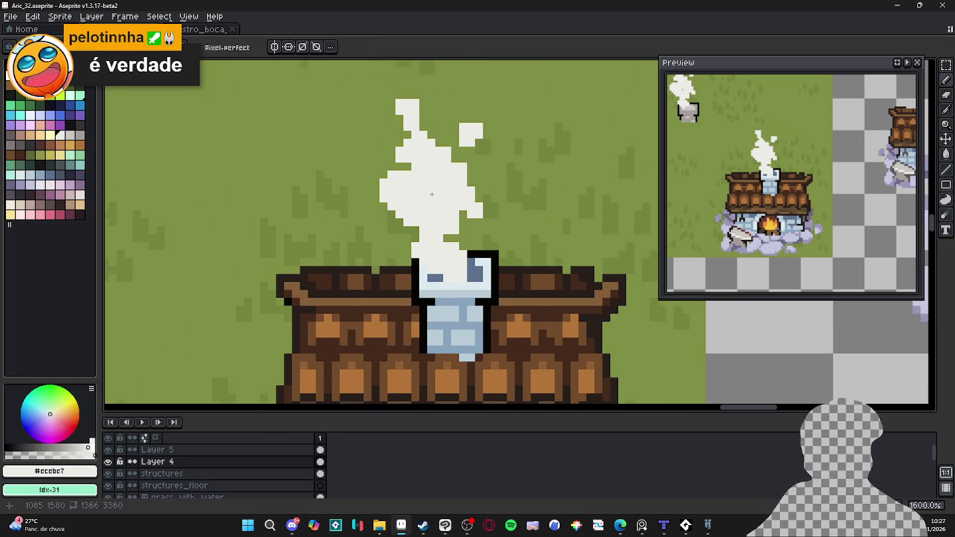
{"action": "scroll", "coordinate": [432, 194], "scroll_direction": "down", "scroll_amount": 1}
{"action": "scroll", "coordinate": [427, 202], "scroll_direction": "up", "scroll_amount": 1}
{"action": "scroll", "coordinate": [421, 219], "scroll_direction": "up", "scroll_amount": 1}
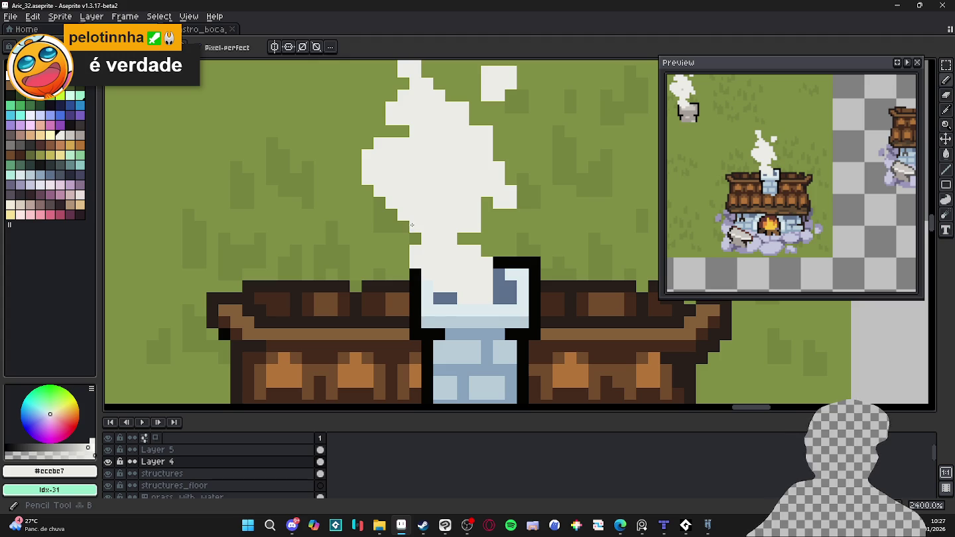
{"action": "scroll", "coordinate": [418, 224], "scroll_direction": "down", "scroll_amount": 1}
{"action": "scroll", "coordinate": [417, 229], "scroll_direction": "down", "scroll_amount": 1}
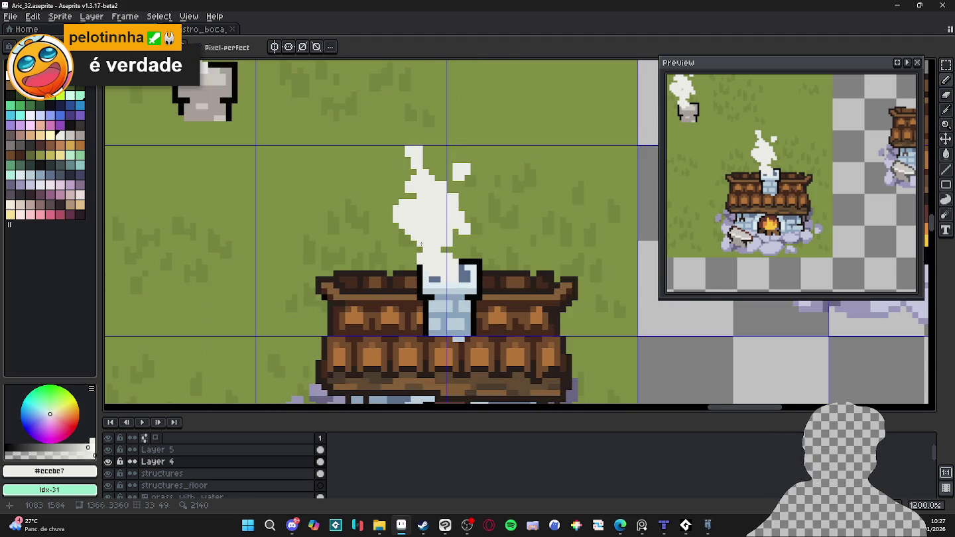
{"action": "scroll", "coordinate": [419, 238], "scroll_direction": "up", "scroll_amount": 2}
{"action": "scroll", "coordinate": [418, 238], "scroll_direction": "up", "scroll_amount": 1}
{"action": "scroll", "coordinate": [381, 265], "scroll_direction": "up", "scroll_amount": 1}
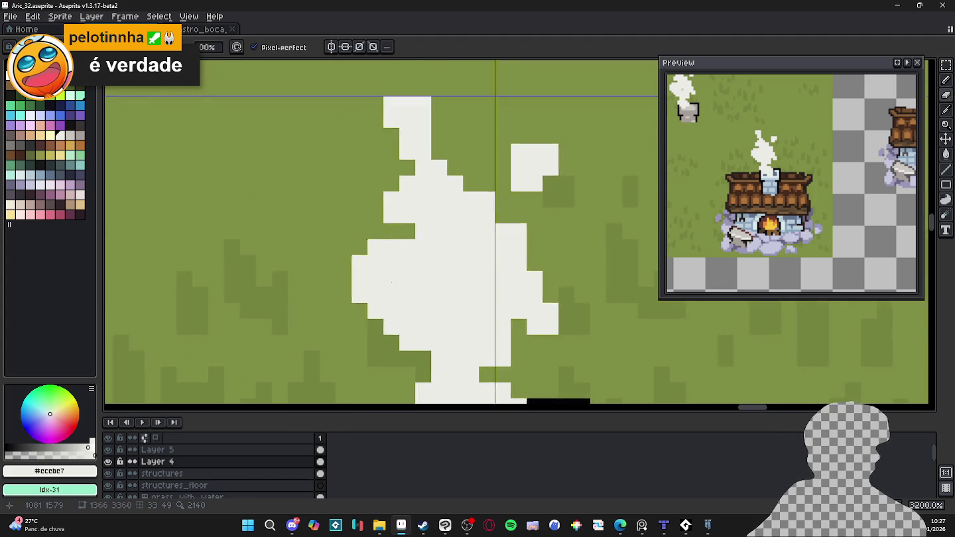
{"action": "scroll", "coordinate": [385, 277], "scroll_direction": "down", "scroll_amount": 4}
{"action": "mouse_move", "coordinate": [423, 242]}
{"action": "left_mouse_down"}
{"action": "mouse_move", "coordinate": [429, 271]}
{"action": "mouse_move", "coordinate": [447, 290]}
{"action": "left_mouse_up"}
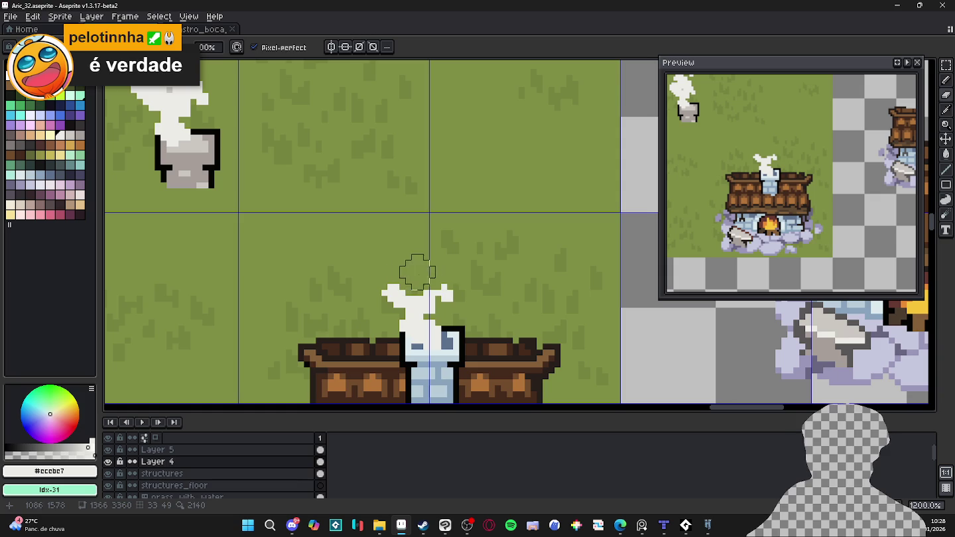
- With the Pencil, extend the remaining smoke puff upward and to the left
{"action": "scroll", "coordinate": [446, 290], "scroll_direction": "down", "scroll_amount": 1}
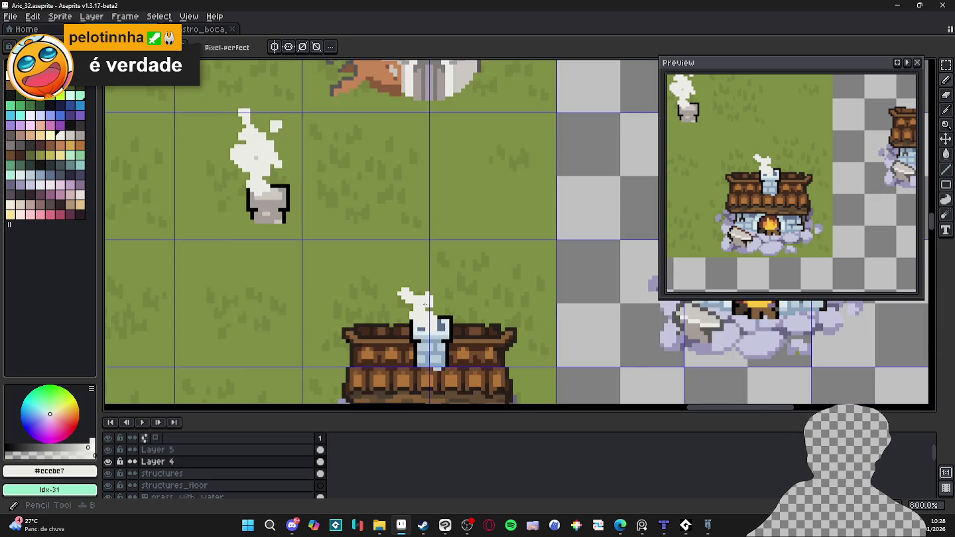
{"action": "scroll", "coordinate": [444, 289], "scroll_direction": "up", "scroll_amount": 2}
{"action": "key", "text": "b"}
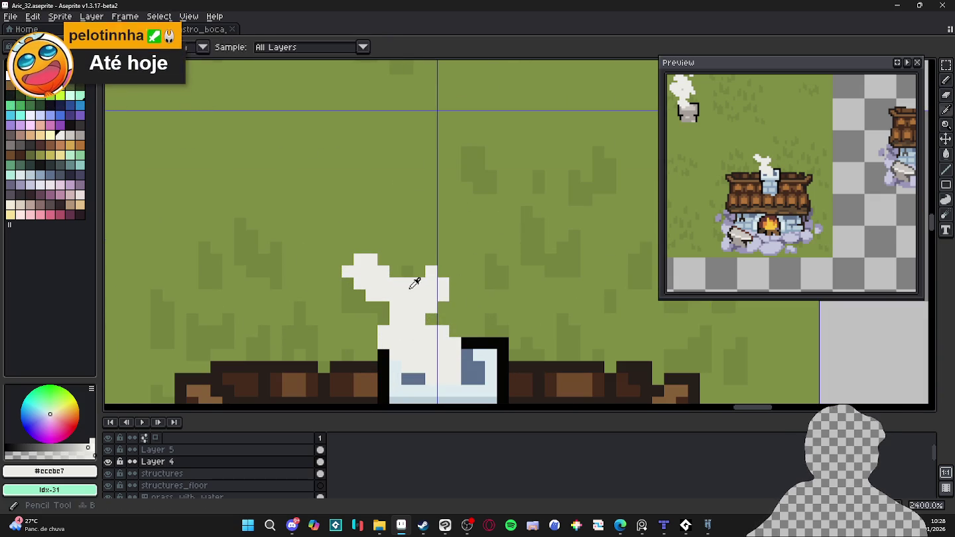
{"action": "scroll", "coordinate": [392, 288], "scroll_direction": "down", "scroll_amount": 2}
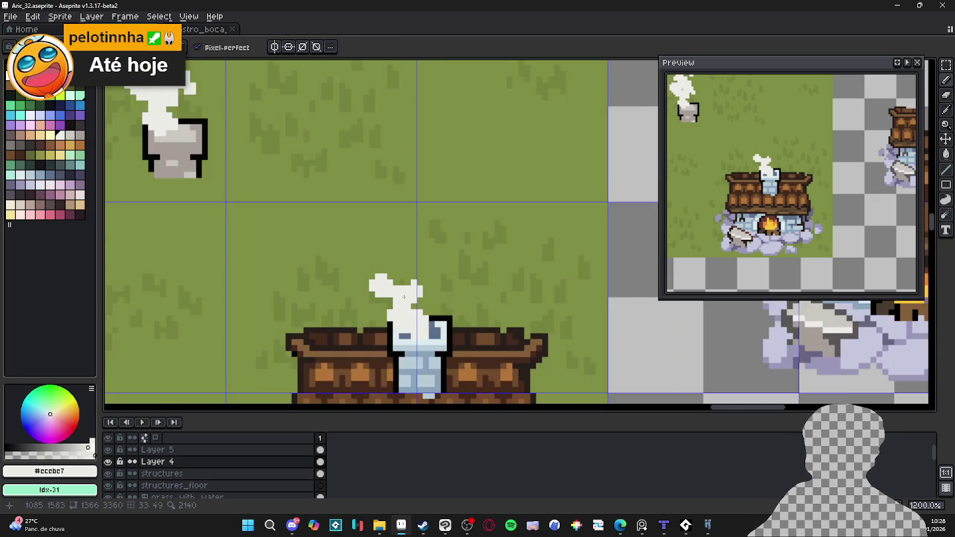
{"action": "scroll", "coordinate": [402, 282], "scroll_direction": "up", "scroll_amount": 2}
{"action": "mouse_move", "coordinate": [387, 269]}
{"action": "left_mouse_down"}
{"action": "mouse_move", "coordinate": [368, 244]}
{"action": "mouse_move", "coordinate": [387, 245]}
{"action": "mouse_move", "coordinate": [351, 245]}
{"action": "mouse_move", "coordinate": [339, 258]}
{"action": "mouse_move", "coordinate": [399, 245]}
{"action": "left_mouse_up"}
- Paint a small round white puff above the smoke and fill white over the chimney top
{"action": "key", "text": "e"}
{"action": "key", "text": "b"}
{"action": "left_click", "coordinate": [422, 234]}
{"action": "left_click", "coordinate": [446, 233]}
{"action": "scroll", "coordinate": [438, 236], "scroll_direction": "down", "scroll_amount": 4}
{"action": "scroll", "coordinate": [438, 235], "scroll_direction": "up", "scroll_amount": 5}
{"action": "mouse_move", "coordinate": [434, 222]}
{"action": "left_mouse_down"}
{"action": "mouse_move", "coordinate": [436, 253]}
{"action": "mouse_move", "coordinate": [435, 159]}
{"action": "left_mouse_up"}
{"action": "scroll", "coordinate": [434, 193], "scroll_direction": "down", "scroll_amount": 2}
{"action": "mouse_move", "coordinate": [432, 290]}
{"action": "left_mouse_down"}
{"action": "mouse_move", "coordinate": [446, 278]}
{"action": "mouse_move", "coordinate": [453, 311]}
{"action": "mouse_move", "coordinate": [453, 281]}
{"action": "left_mouse_up"}
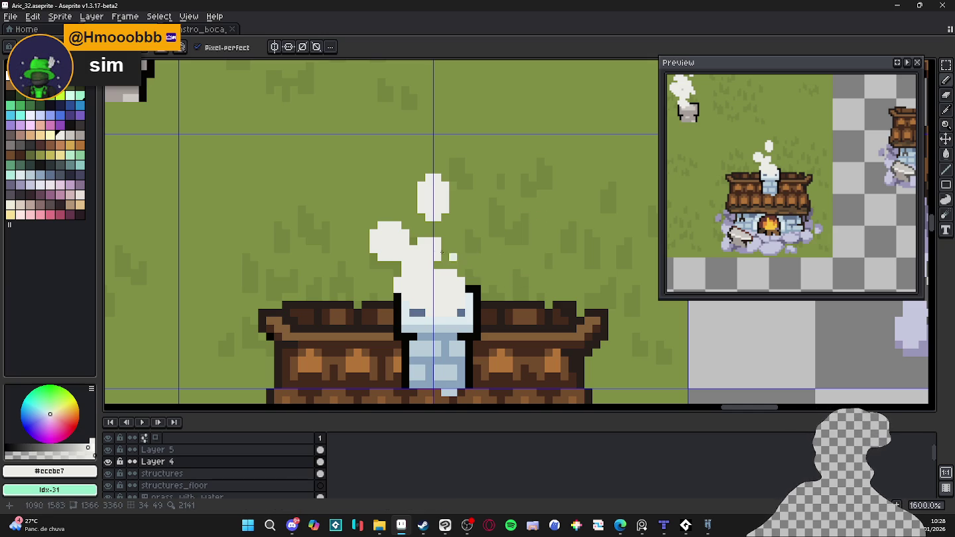
{"action": "left_click_drag", "start_coordinate": [432, 235], "coordinate": [442, 233]}
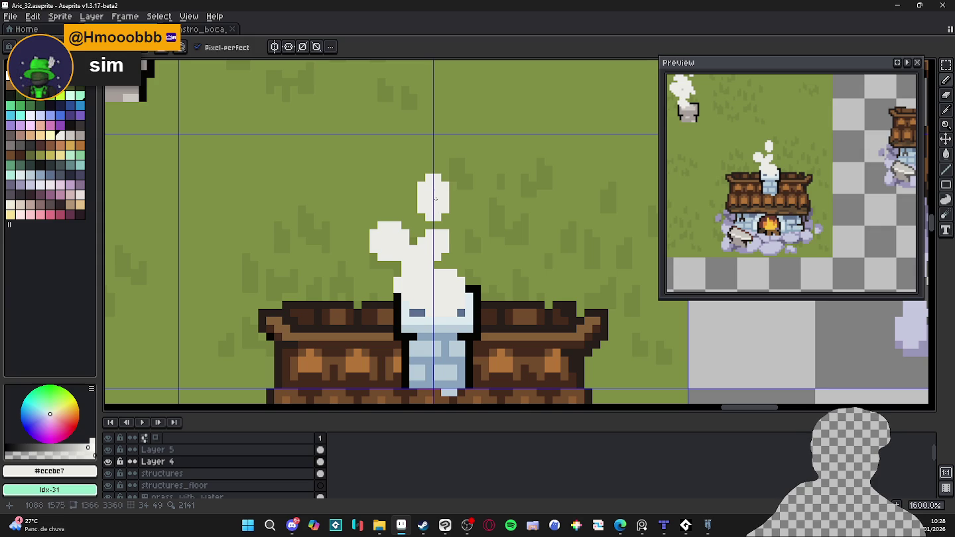
- Erase beneath the top puff to detach it, and extend the left smoke lobe upward
{"action": "key", "text": "e"}
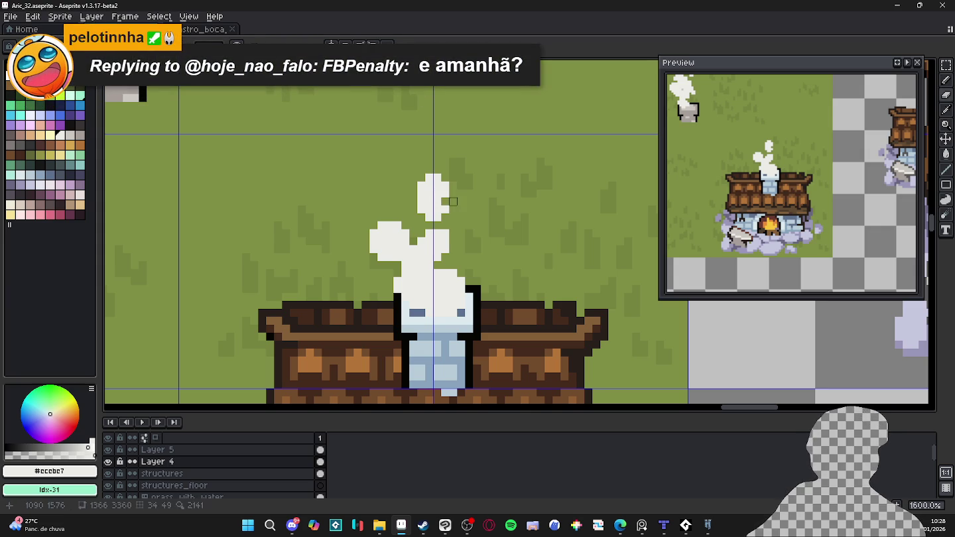
{"action": "left_click_drag", "start_coordinate": [439, 216], "coordinate": [425, 211]}
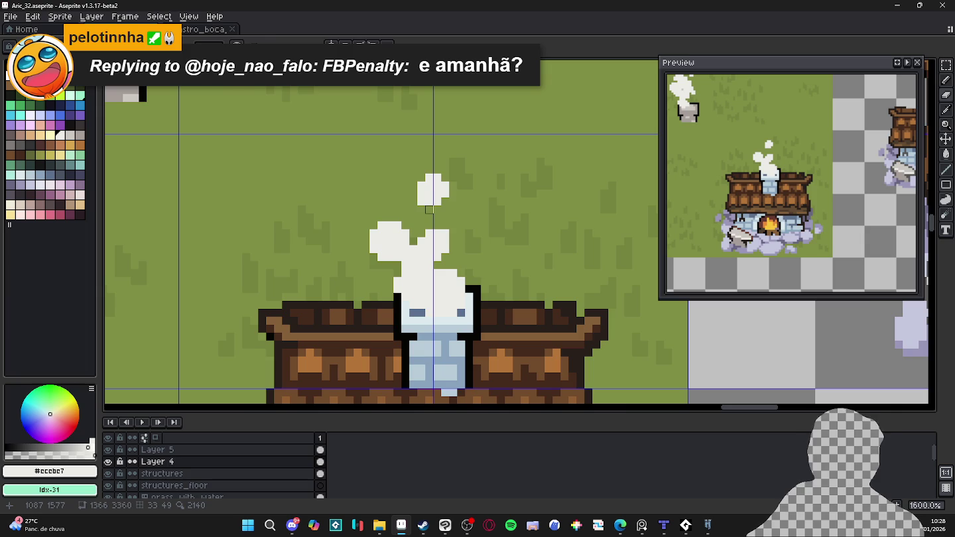
{"action": "scroll", "coordinate": [429, 210], "scroll_direction": "down", "scroll_amount": 4}
{"action": "scroll", "coordinate": [426, 208], "scroll_direction": "up", "scroll_amount": 4}
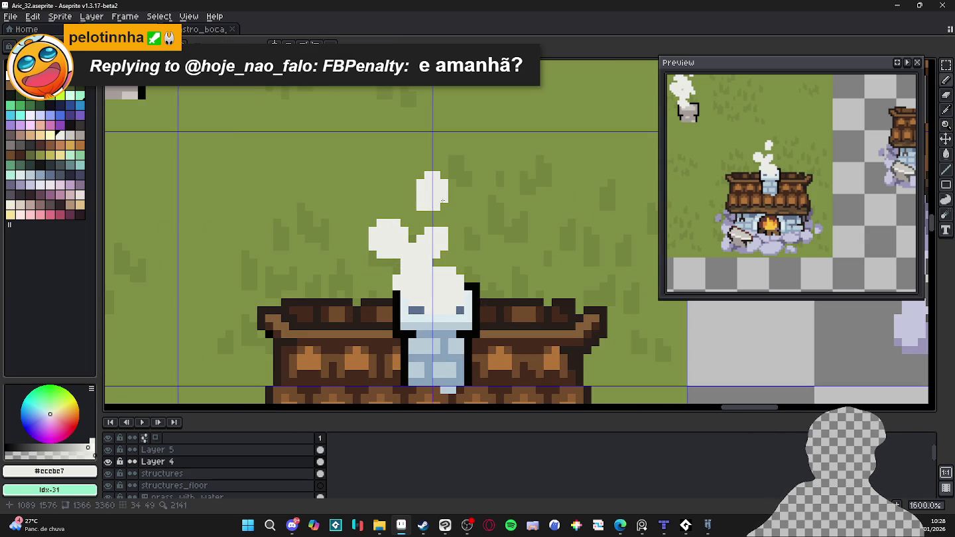
{"action": "left_click", "coordinate": [396, 210]}
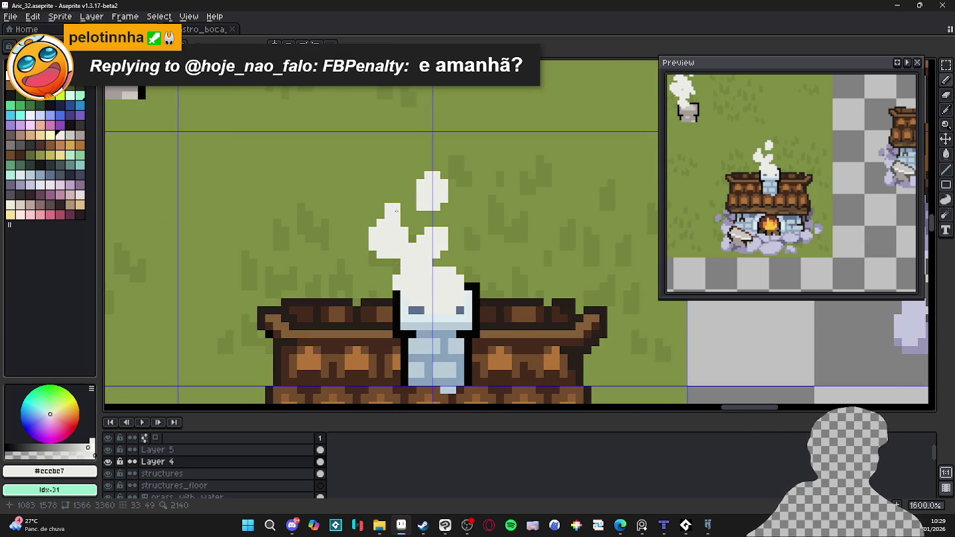
{"action": "scroll", "coordinate": [396, 212], "scroll_direction": "down", "scroll_amount": 2}
{"action": "scroll", "coordinate": [424, 232], "scroll_direction": "down", "scroll_amount": 3}
{"action": "scroll", "coordinate": [451, 249], "scroll_direction": "down", "scroll_amount": 1}
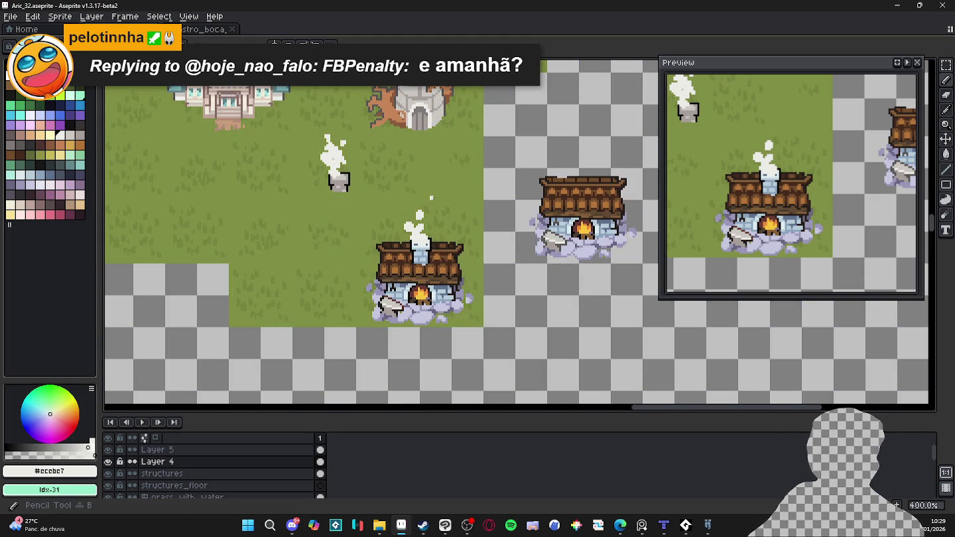
{"action": "scroll", "coordinate": [421, 235], "scroll_direction": "up", "scroll_amount": 6}
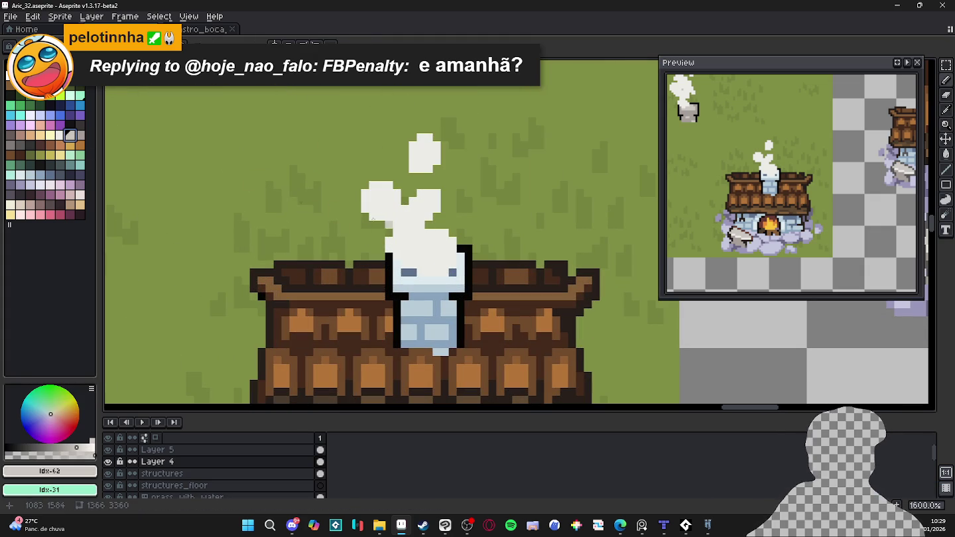
- Outline the smoke's right side, left edge and top puff in light grey shading
{"action": "key", "text": "]"}
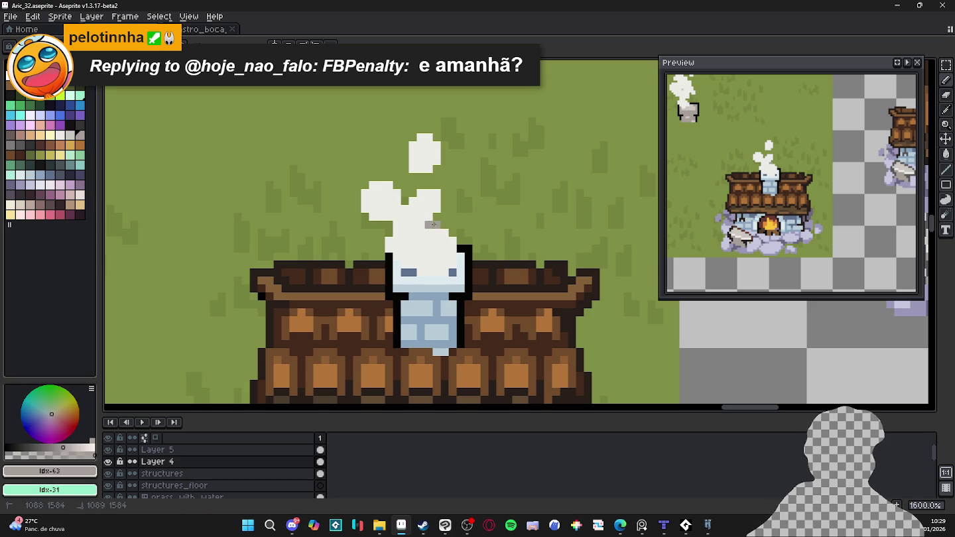
{"action": "mouse_move", "coordinate": [452, 232]}
{"action": "left_mouse_down"}
{"action": "mouse_move", "coordinate": [444, 273]}
{"action": "mouse_move", "coordinate": [412, 272]}
{"action": "left_mouse_up"}
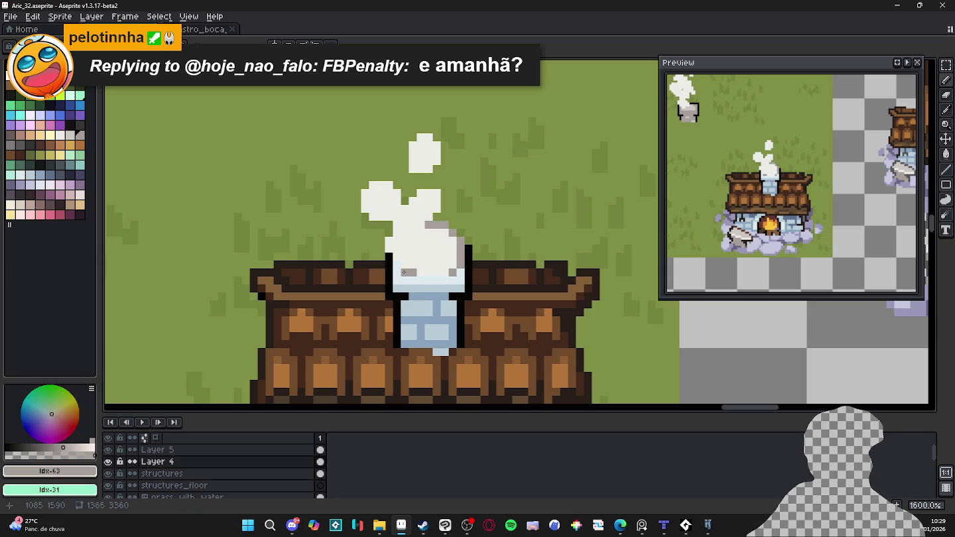
{"action": "left_click_drag", "start_coordinate": [380, 253], "coordinate": [394, 232]}
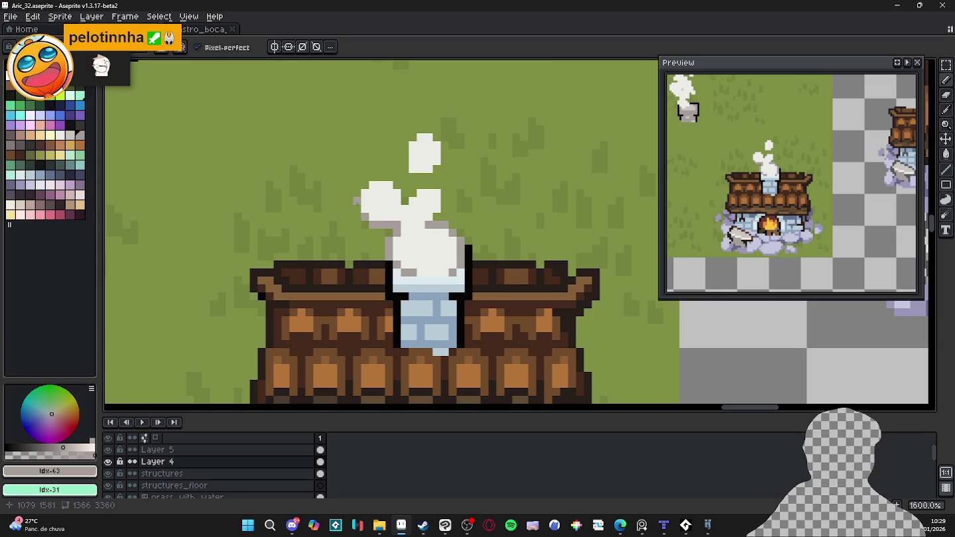
{"action": "mouse_move", "coordinate": [356, 210]}
{"action": "left_mouse_down"}
{"action": "mouse_move", "coordinate": [364, 185]}
{"action": "mouse_move", "coordinate": [398, 190]}
{"action": "mouse_move", "coordinate": [438, 214]}
{"action": "left_mouse_up"}
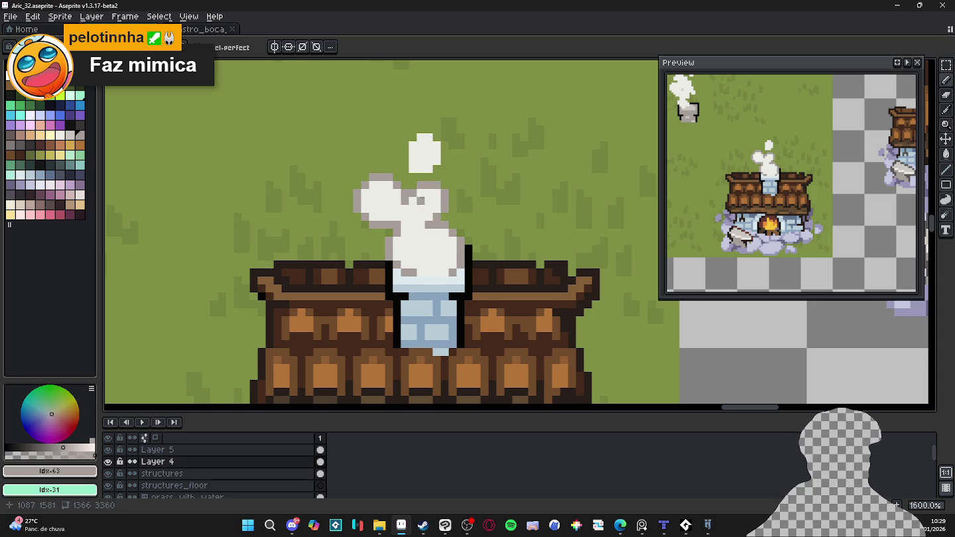
{"action": "scroll", "coordinate": [416, 191], "scroll_direction": "up", "scroll_amount": 1}
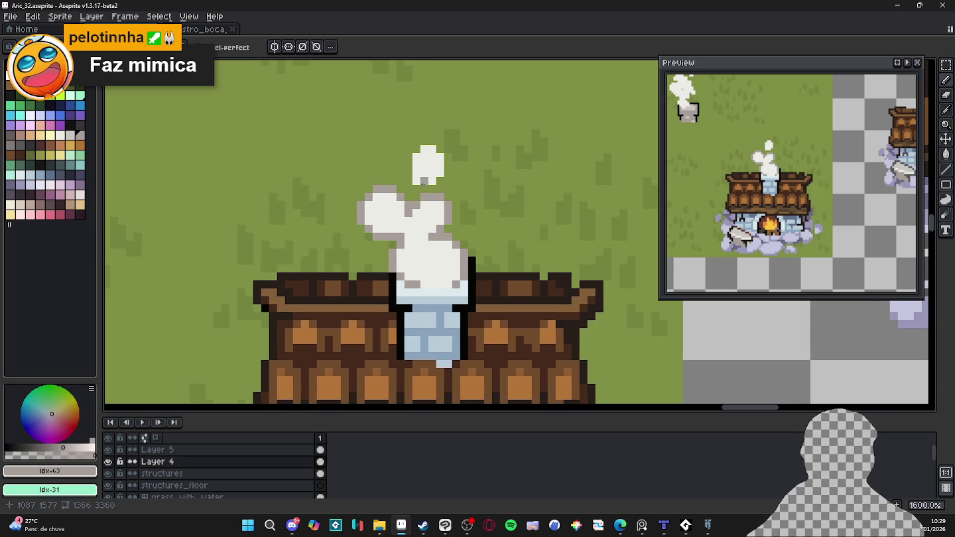
{"action": "left_click_drag", "start_coordinate": [409, 177], "coordinate": [439, 141]}
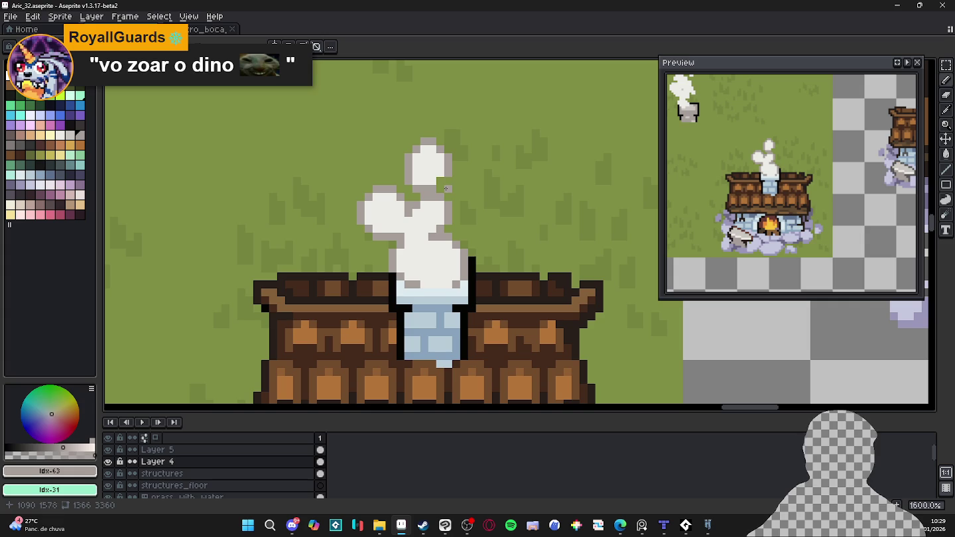
- Add grey shading rows along the bottom and lower-left of the lower puff
{"action": "left_click", "coordinate": [416, 270]}
{"action": "key", "text": "ctrl+z"}
{"action": "mouse_move", "coordinate": [422, 285]}
{"action": "left_mouse_down"}
{"action": "mouse_move", "coordinate": [448, 285]}
{"action": "mouse_move", "coordinate": [457, 273]}
{"action": "left_mouse_up"}
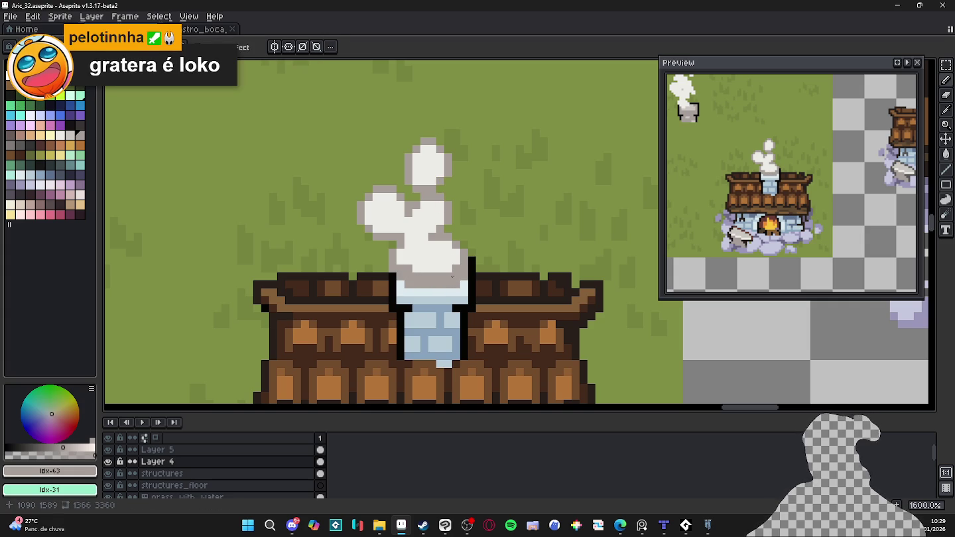
{"action": "left_click_drag", "start_coordinate": [449, 268], "coordinate": [406, 260]}
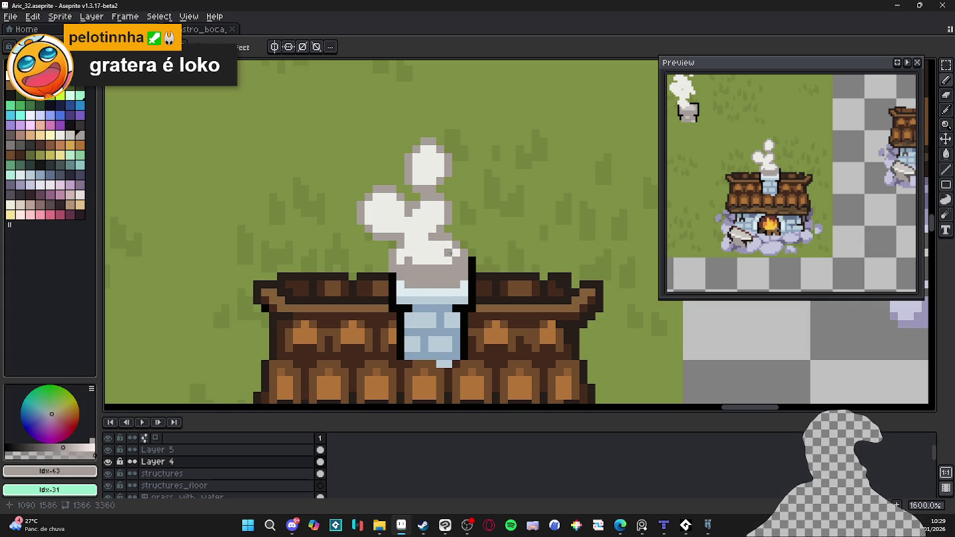
{"action": "left_click", "coordinate": [412, 261], "text": "alt"}
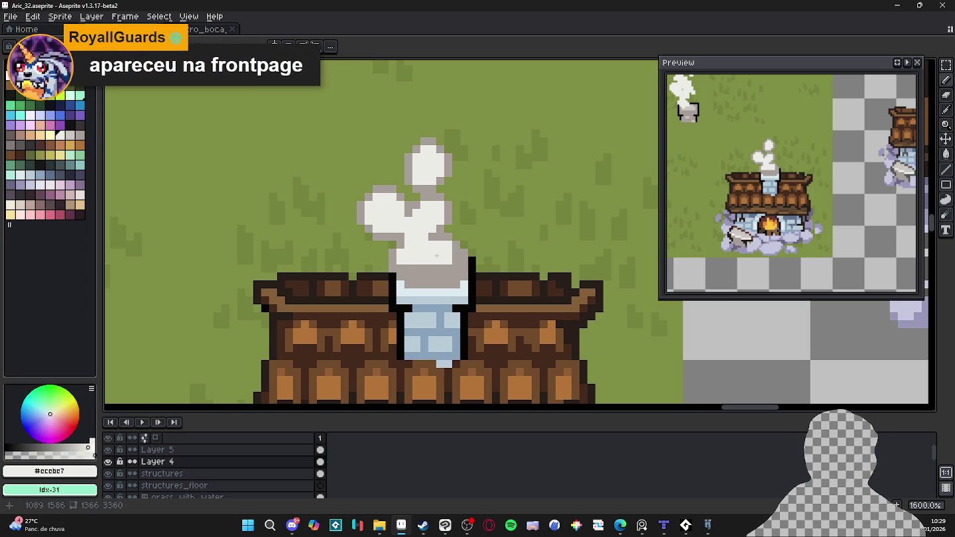
- Shade the puff's right side with darker grey #a69e9e and touch up its left side
{"action": "left_click", "coordinate": [454, 252], "text": "alt"}
{"action": "left_click_drag", "start_coordinate": [448, 242], "coordinate": [438, 262]}
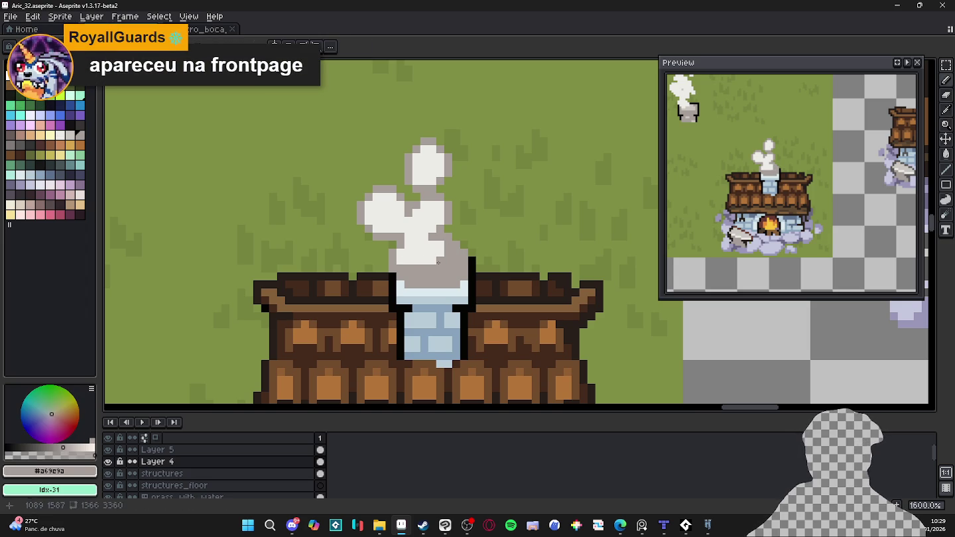
{"action": "left_click", "coordinate": [390, 225]}
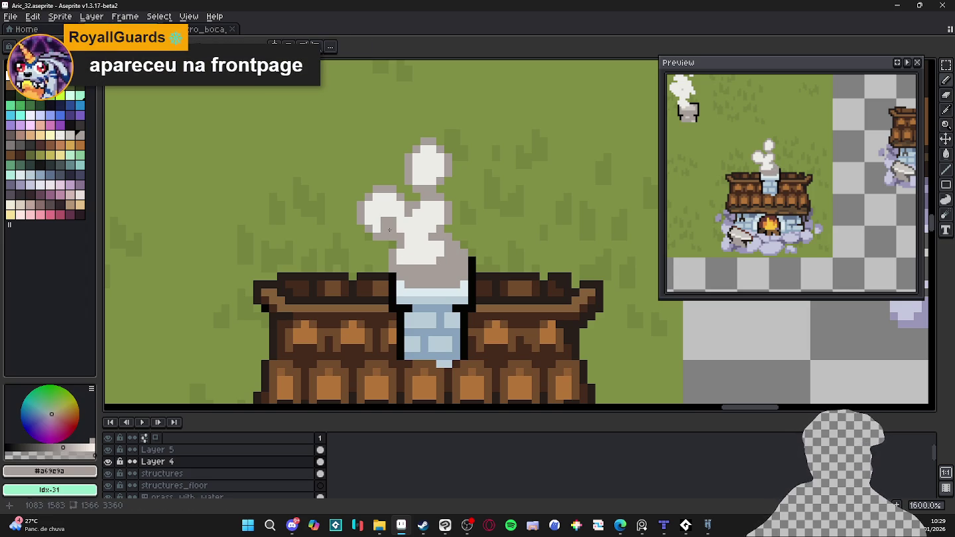
{"action": "key", "text": "ctrl+z"}
{"action": "left_click", "coordinate": [376, 223]}
{"action": "left_click", "coordinate": [393, 230]}
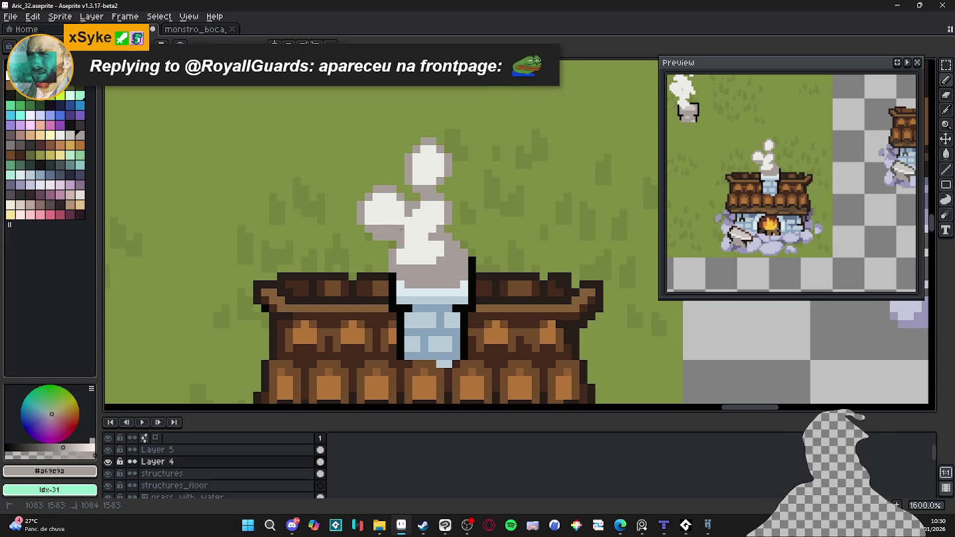
{"action": "left_click", "coordinate": [409, 230]}
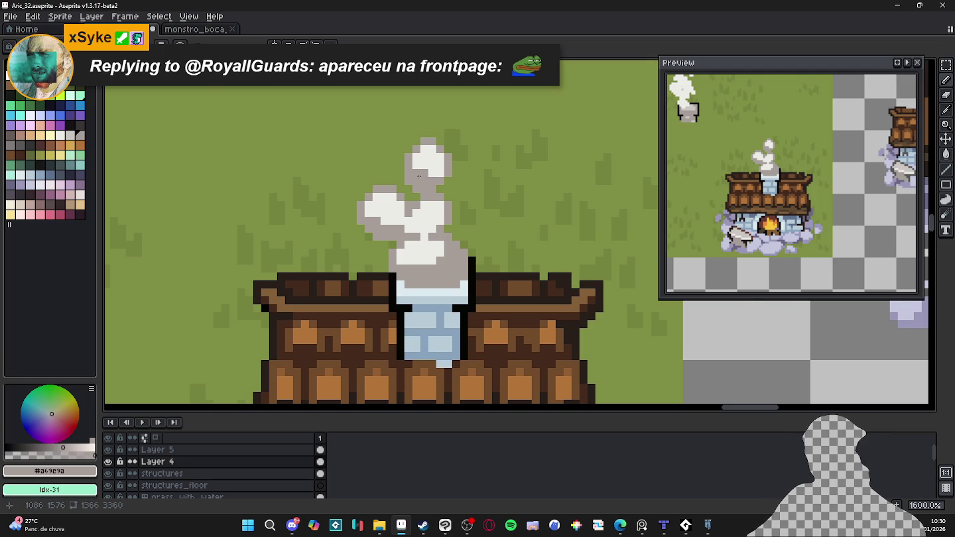
{"action": "scroll", "coordinate": [416, 177], "scroll_direction": "down", "scroll_amount": 4}
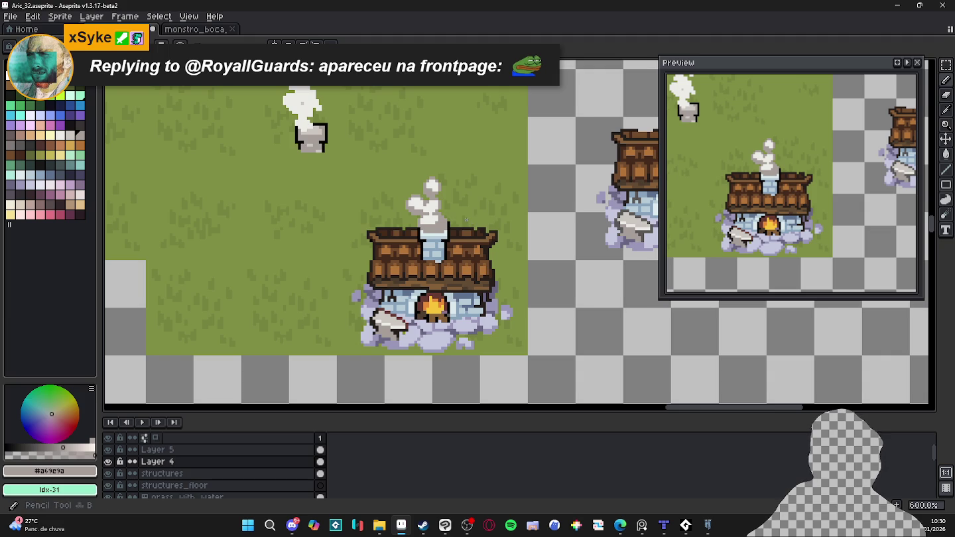
- Sample the pale smoke grey #ccc8c4 and undo the last pencil stroke at the smoke's base
{"action": "scroll", "coordinate": [468, 221], "scroll_direction": "up", "scroll_amount": 4}
{"action": "left_click", "coordinate": [394, 234], "text": "alt"}
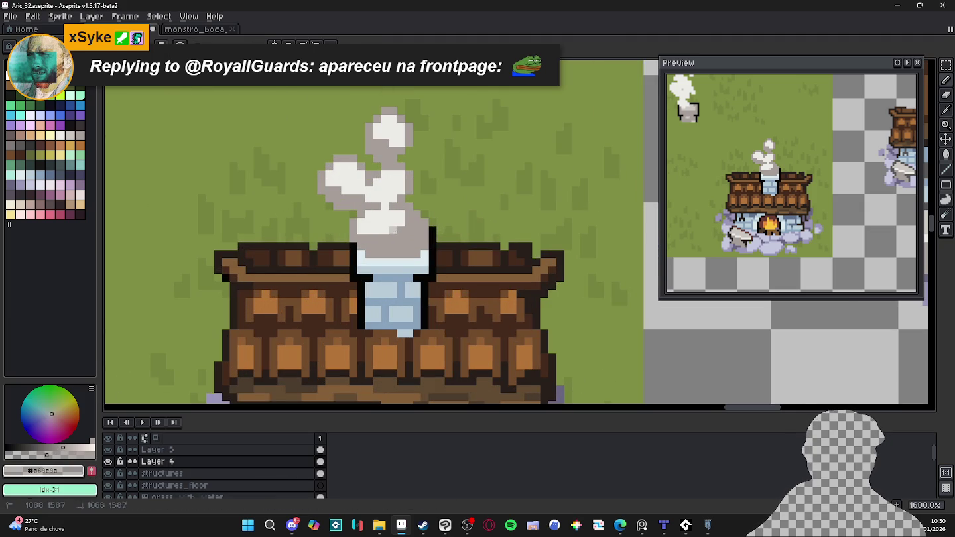
{"action": "left_click", "coordinate": [354, 231], "text": "alt"}
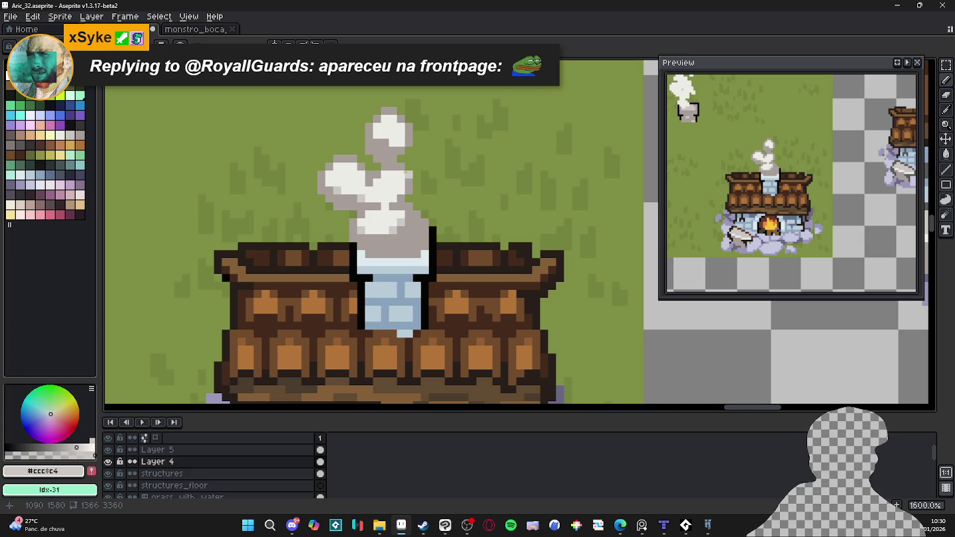
{"action": "scroll", "coordinate": [398, 197], "scroll_direction": "down", "scroll_amount": 1}
{"action": "scroll", "coordinate": [398, 196], "scroll_direction": "down", "scroll_amount": 1}
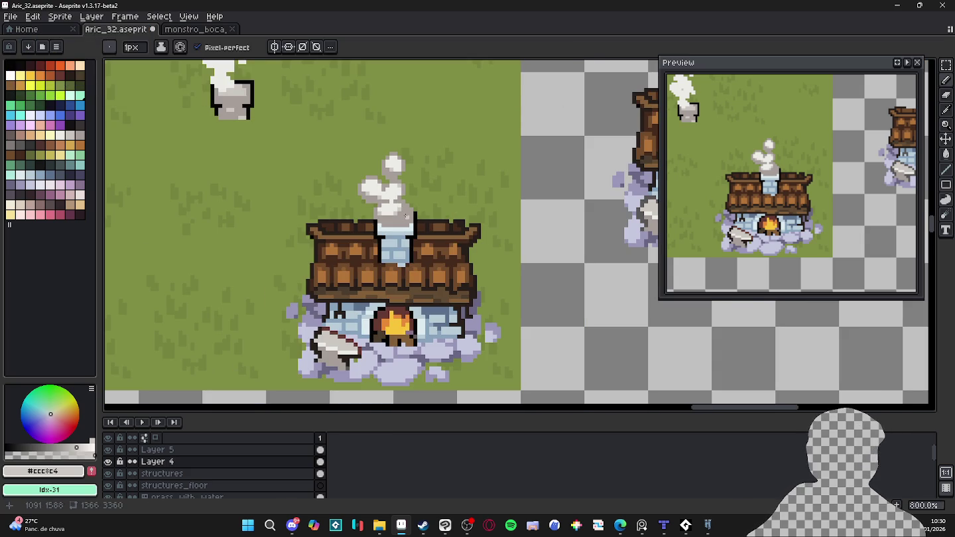
{"action": "scroll", "coordinate": [398, 225], "scroll_direction": "up", "scroll_amount": 2}
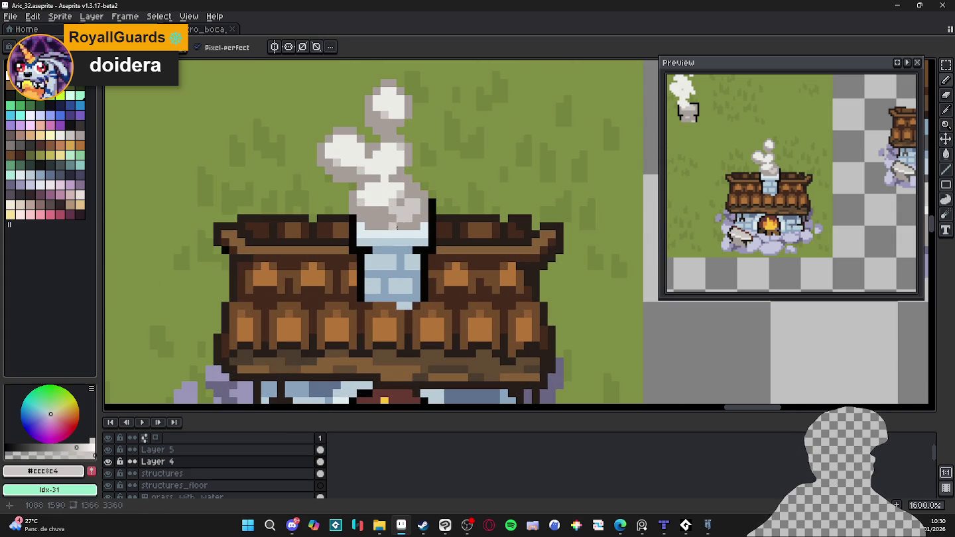
{"action": "key", "text": "ctrl+z"}
{"action": "key", "text": "ctrl+z"}
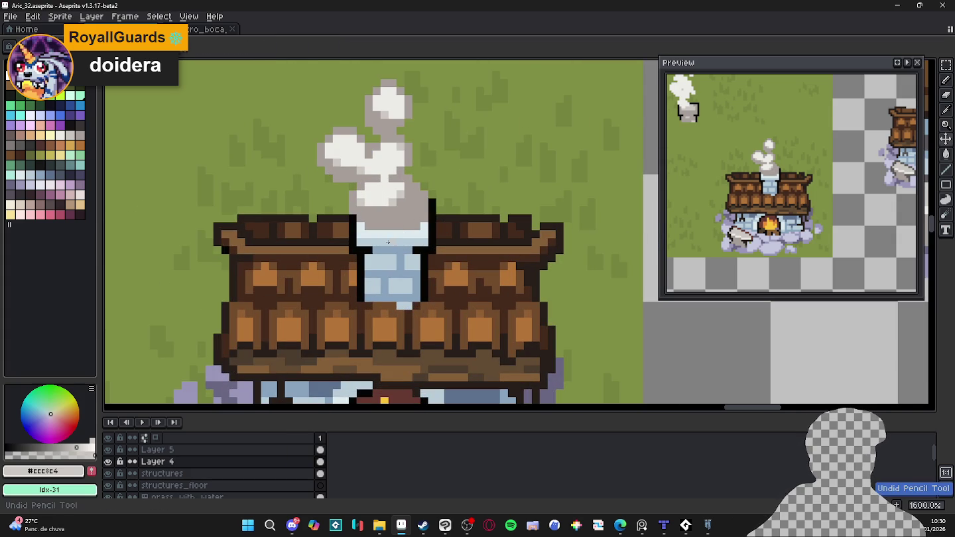
{"action": "scroll", "coordinate": [395, 201], "scroll_direction": "up", "scroll_amount": 2}
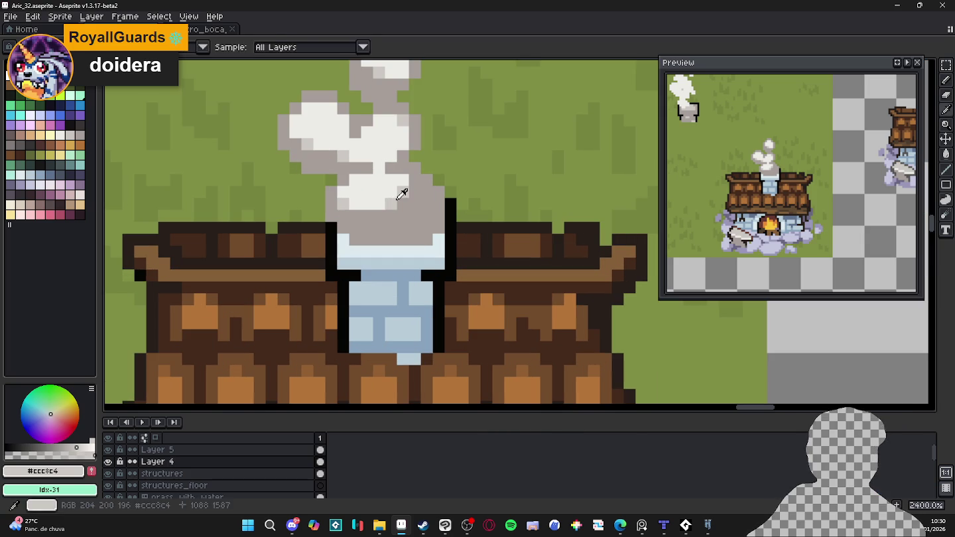
- Paint light grey pixels across the base of the chimney smoke
{"action": "left_click", "coordinate": [379, 228]}
{"action": "left_click", "coordinate": [390, 227]}
{"action": "left_click", "coordinate": [403, 216]}
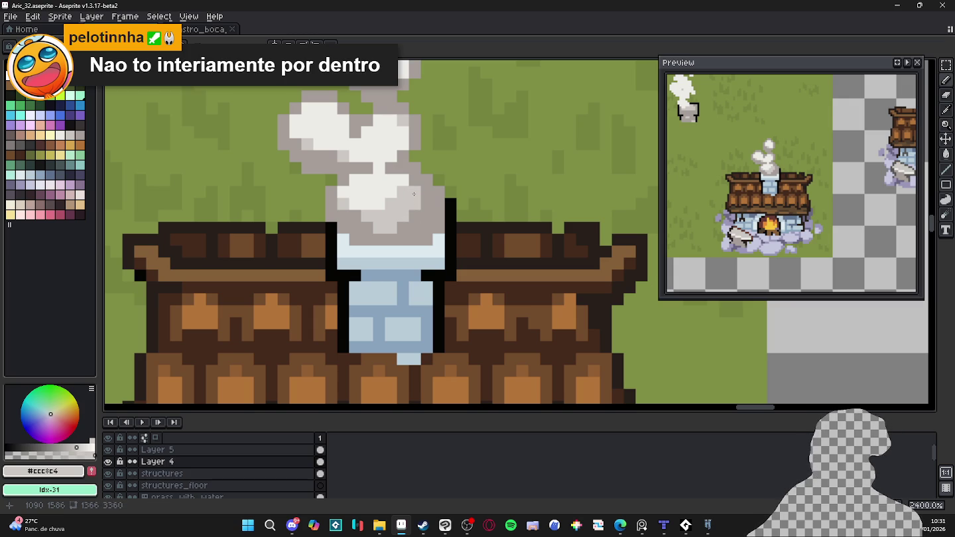
{"action": "left_click", "coordinate": [403, 226]}
{"action": "left_click", "coordinate": [354, 215]}
{"action": "left_click", "coordinate": [367, 227]}
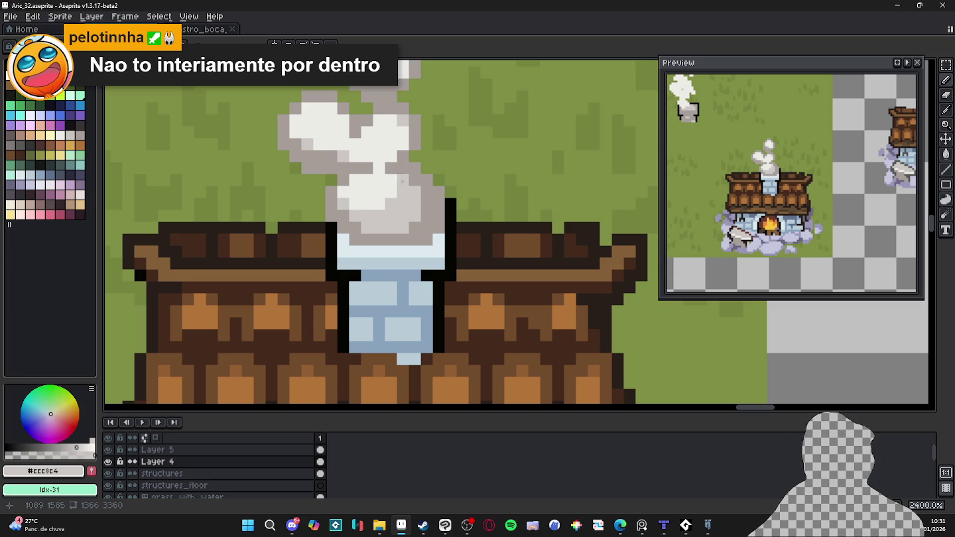
- Shade the smoke's lower edge with the darker grey #A69C9A
{"action": "left_click", "coordinate": [391, 206], "text": "alt"}
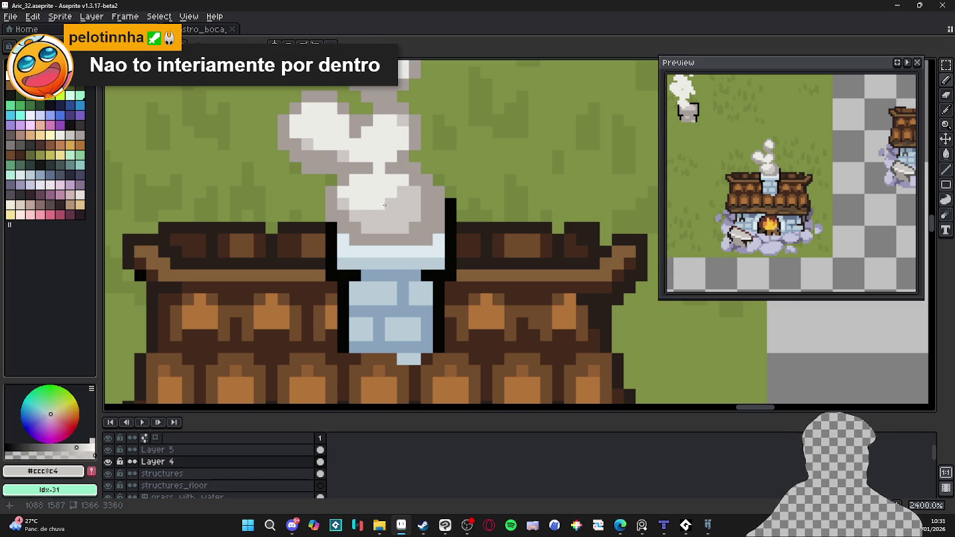
{"action": "left_click", "coordinate": [374, 215], "text": "alt"}
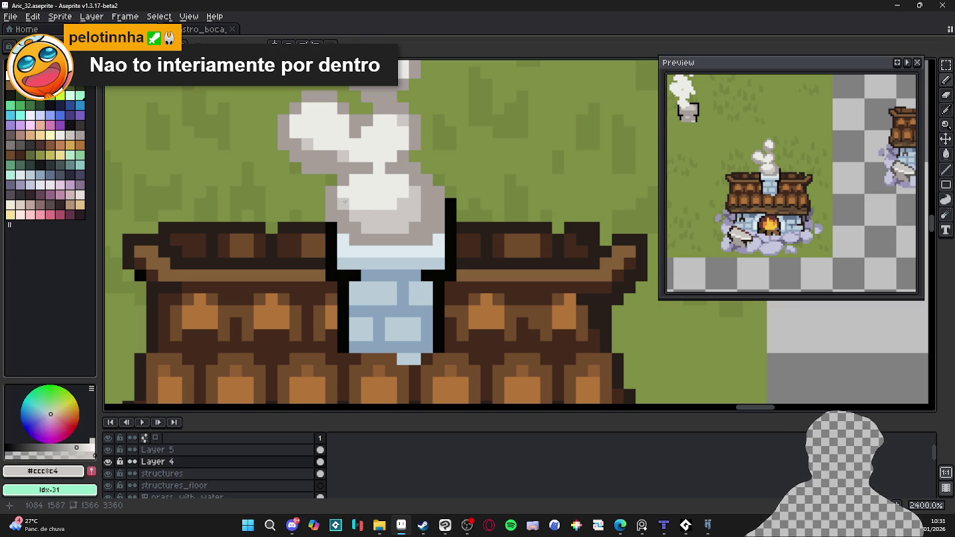
{"action": "scroll", "coordinate": [406, 213], "scroll_direction": "down", "scroll_amount": 3}
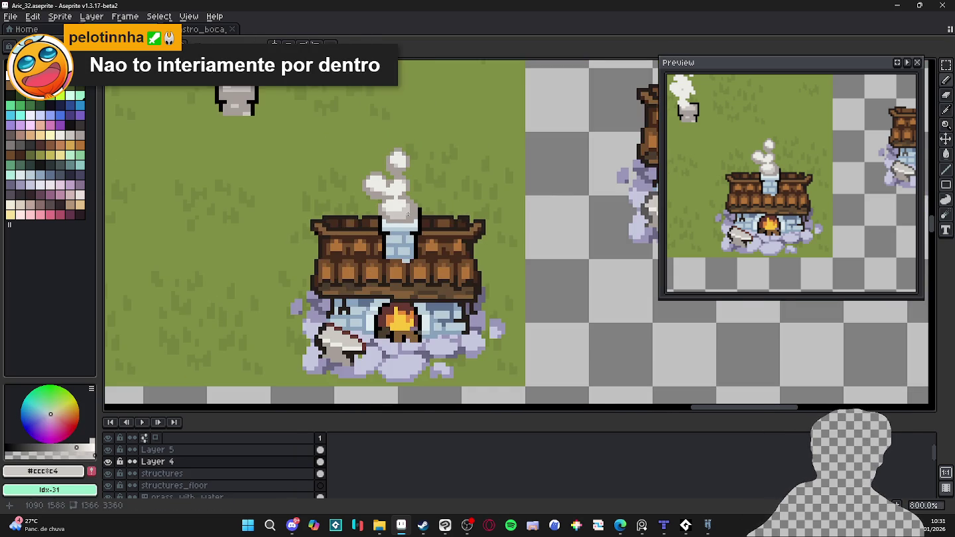
{"action": "scroll", "coordinate": [406, 216], "scroll_direction": "up", "scroll_amount": 2}
{"action": "left_click", "coordinate": [405, 223], "text": "alt"}
{"action": "scroll", "coordinate": [405, 222], "scroll_direction": "up", "scroll_amount": 1}
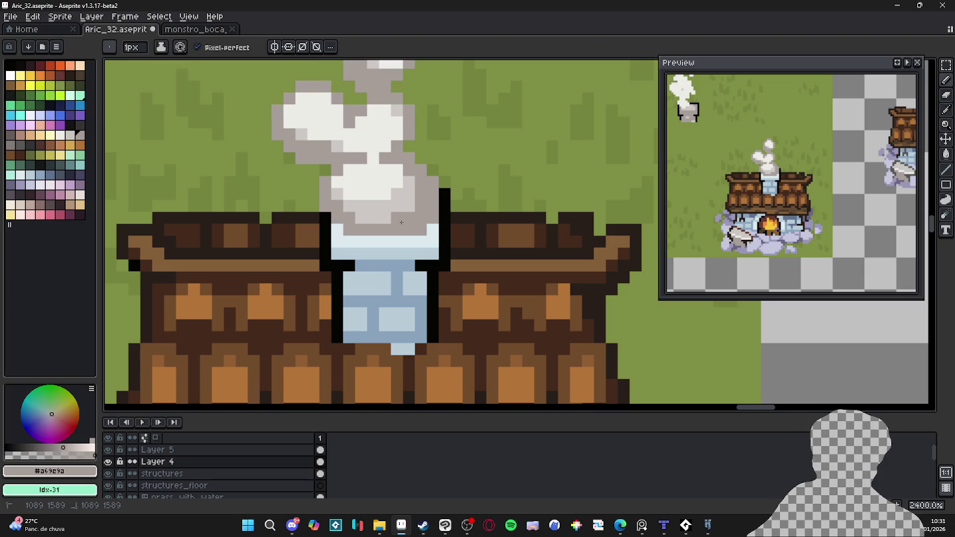
{"action": "left_click_drag", "start_coordinate": [405, 222], "coordinate": [361, 218]}
- Add two light grey touches higher up in the smoke
{"action": "scroll", "coordinate": [396, 205], "scroll_direction": "down", "scroll_amount": 2}
{"action": "scroll", "coordinate": [394, 201], "scroll_direction": "up", "scroll_amount": 2}
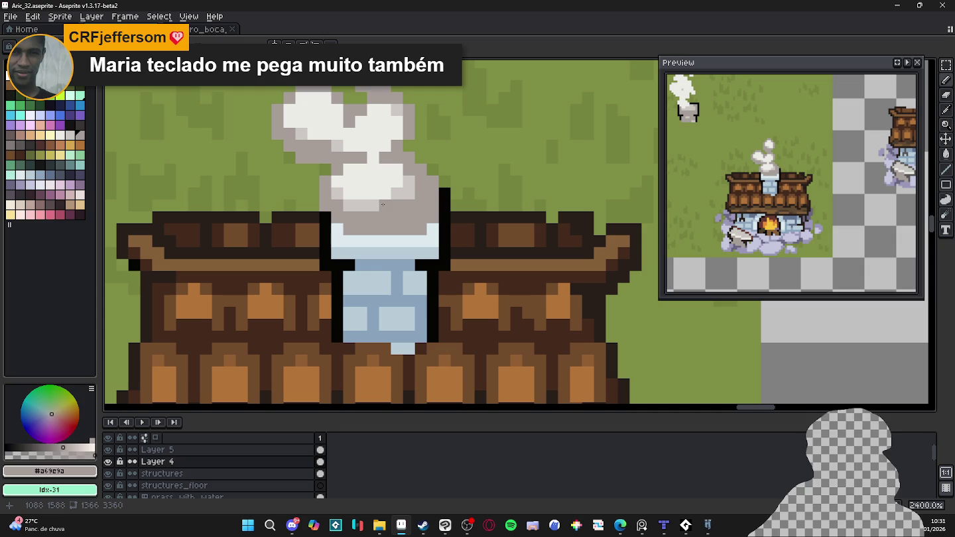
{"action": "left_click", "coordinate": [374, 206], "text": "alt"}
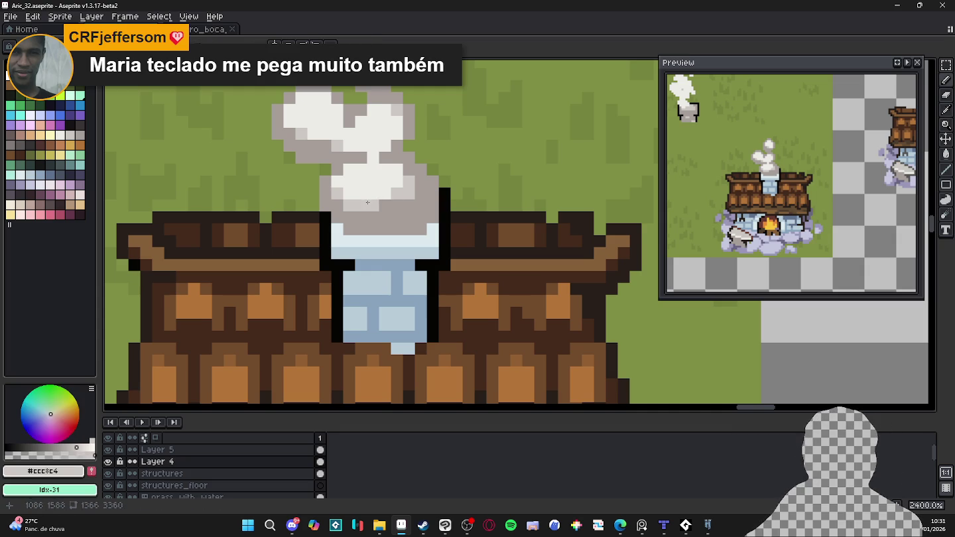
{"action": "left_click_drag", "start_coordinate": [398, 171], "coordinate": [408, 170]}
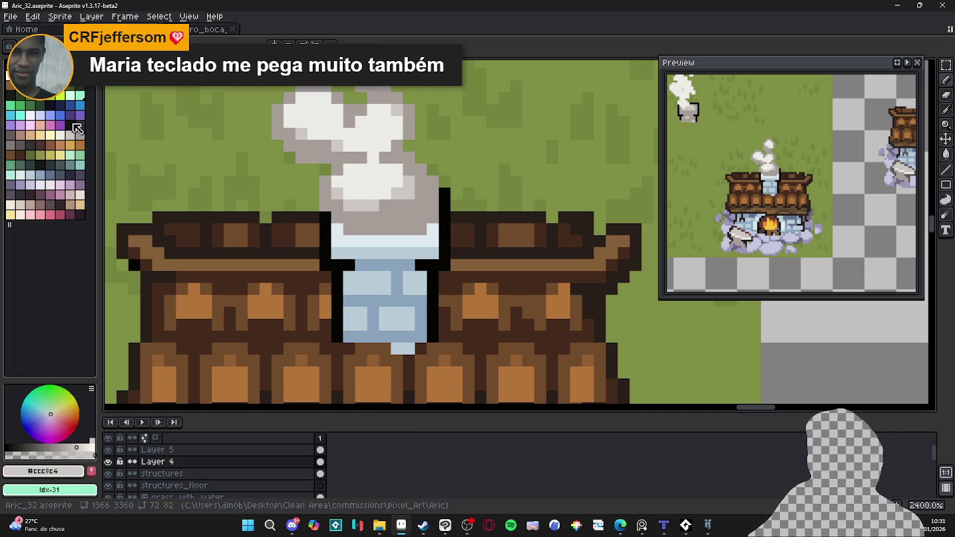
{"action": "scroll", "coordinate": [395, 227], "scroll_direction": "down", "scroll_amount": 3}
{"action": "scroll", "coordinate": [395, 228], "scroll_direction": "down", "scroll_amount": 3}
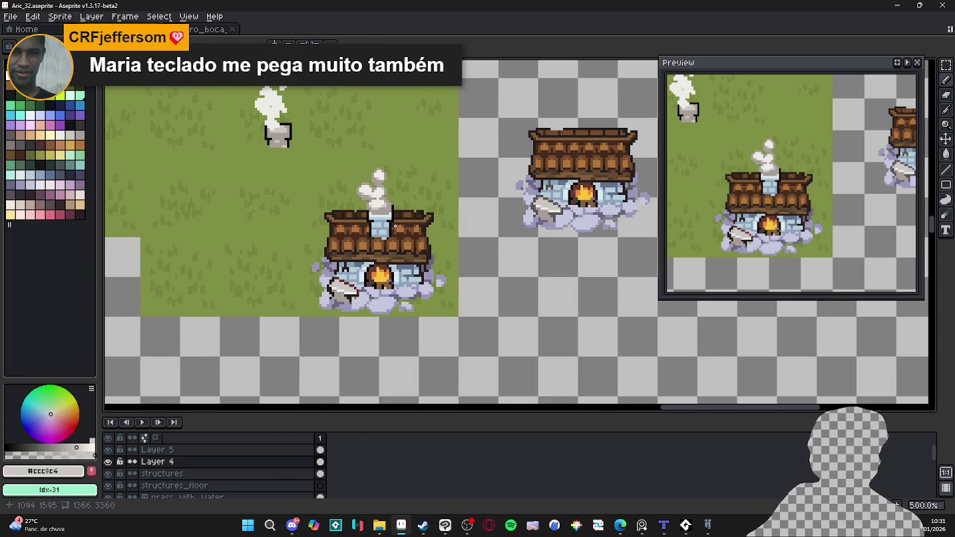
- Switch back to the Pencil and save the artwork to Aric_32.aseprite
{"action": "key", "text": "b"}
{"action": "key", "text": "ctrl+s"}
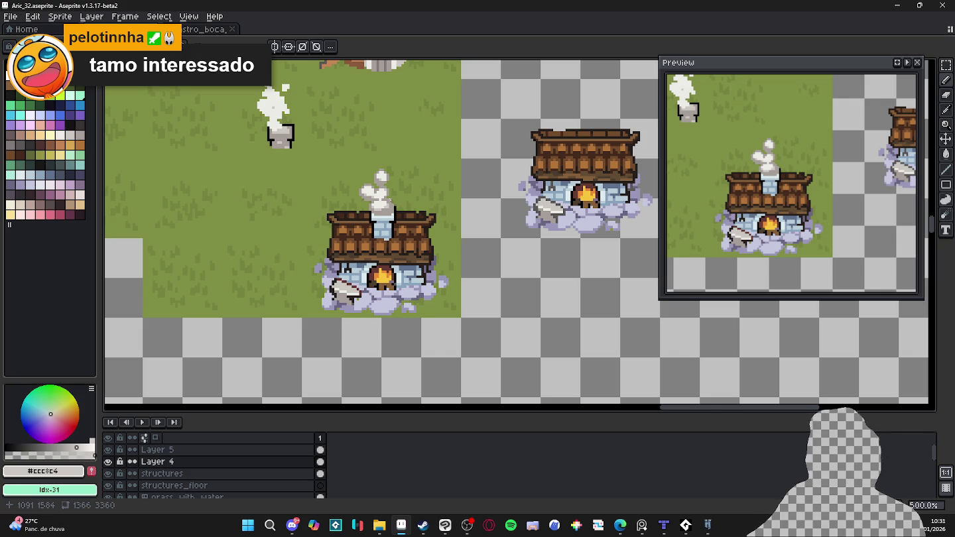
{"action": "key", "text": "alt+Tab"}
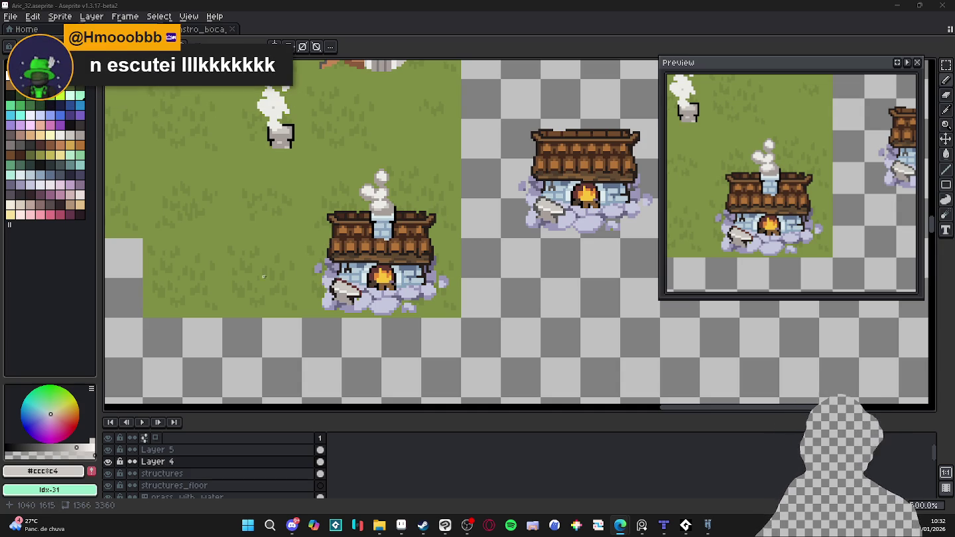
{"action": "scroll", "coordinate": [390, 269], "scroll_direction": "up", "scroll_amount": 4}
- Pencil dark brown #271f1b pixels along the roof's bottom beam above the wall
{"action": "scroll", "coordinate": [391, 269], "scroll_direction": "up", "scroll_amount": 3}
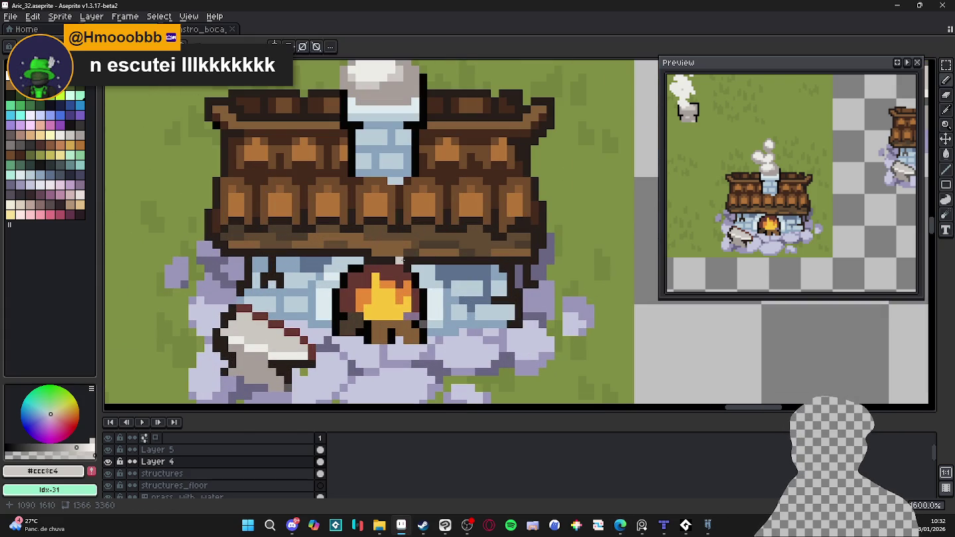
{"action": "left_click", "coordinate": [403, 260], "text": "alt"}
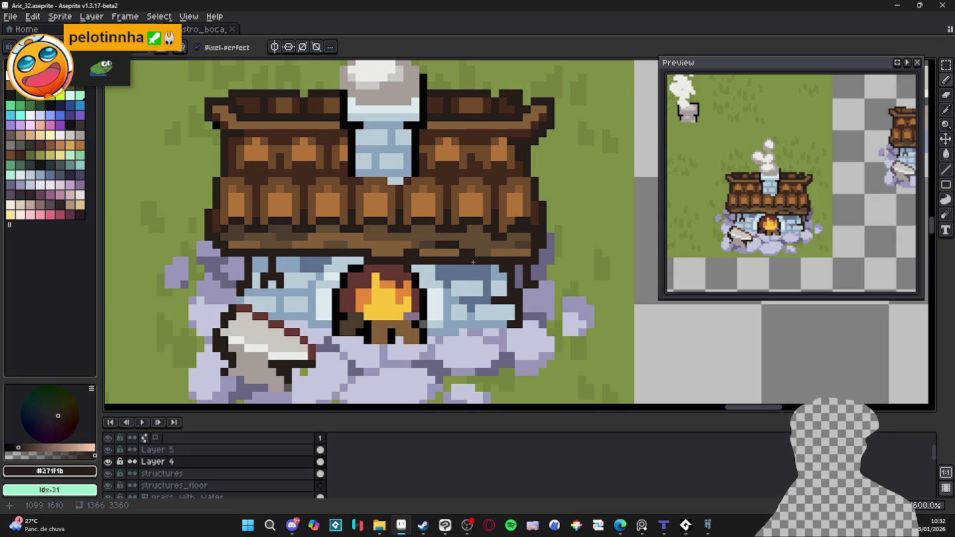
{"action": "scroll", "coordinate": [472, 262], "scroll_direction": "down", "scroll_amount": 3}
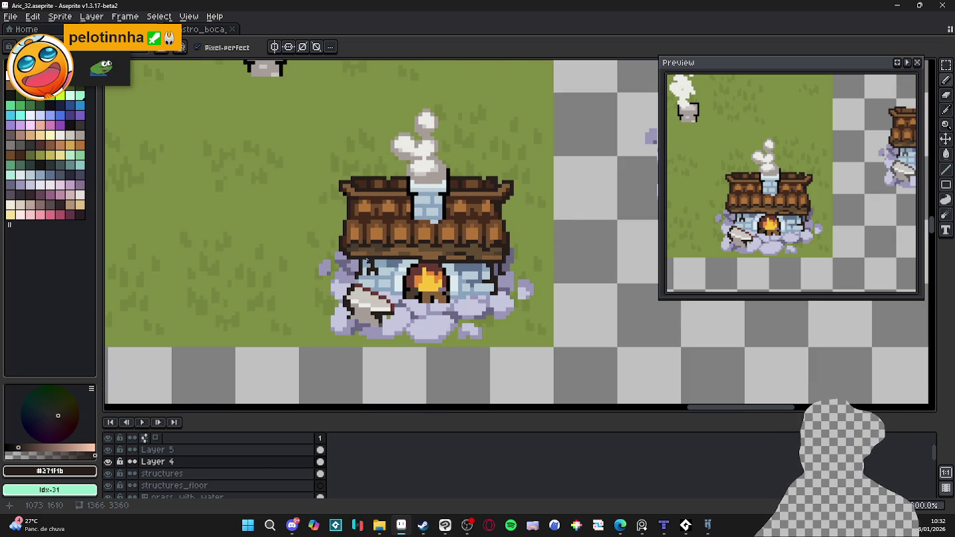
{"action": "scroll", "coordinate": [368, 262], "scroll_direction": "up", "scroll_amount": 4}
{"action": "left_click_drag", "start_coordinate": [367, 247], "coordinate": [395, 249]}
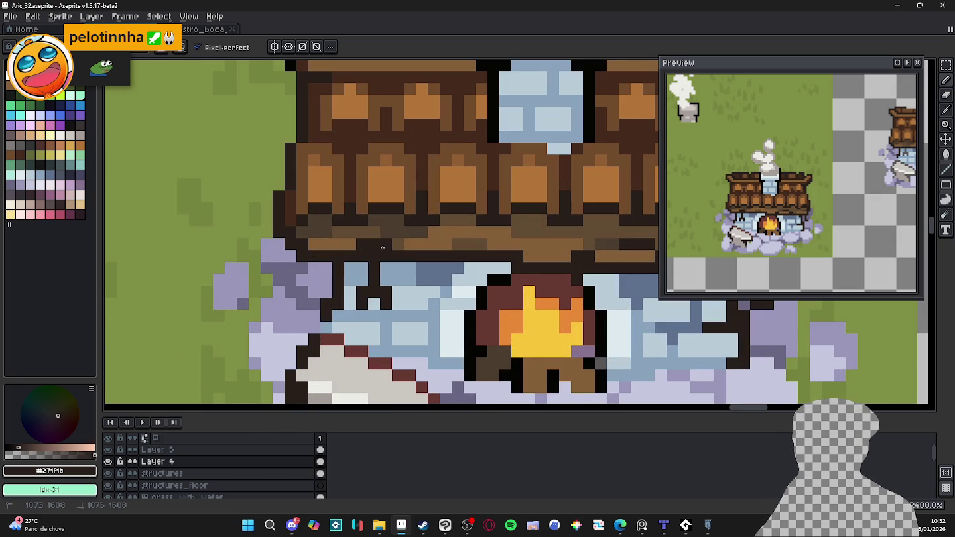
{"action": "left_click", "coordinate": [362, 234]}
{"action": "left_click", "coordinate": [353, 233]}
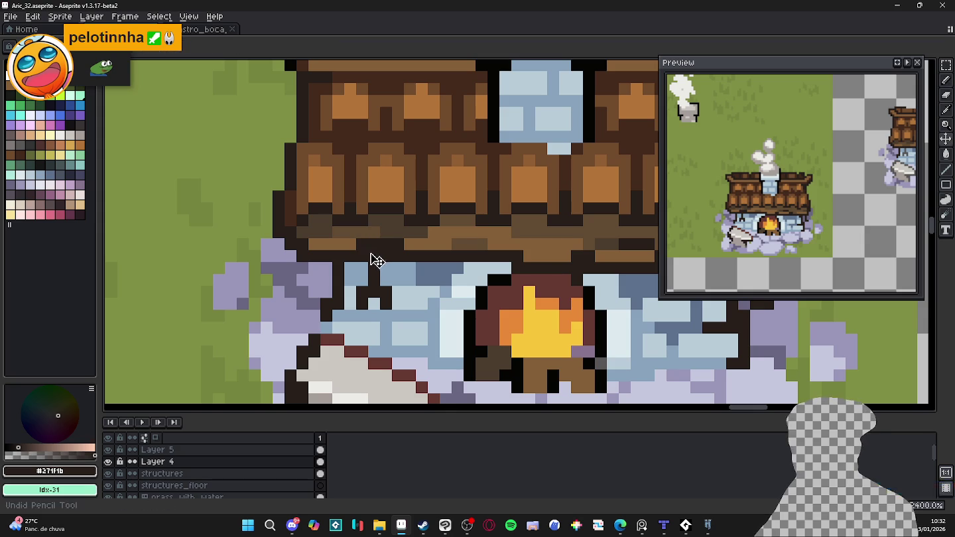
- Pick the grass green #5e713c and return to the Pencil
{"action": "scroll", "coordinate": [438, 267], "scroll_direction": "down", "scroll_amount": 3}
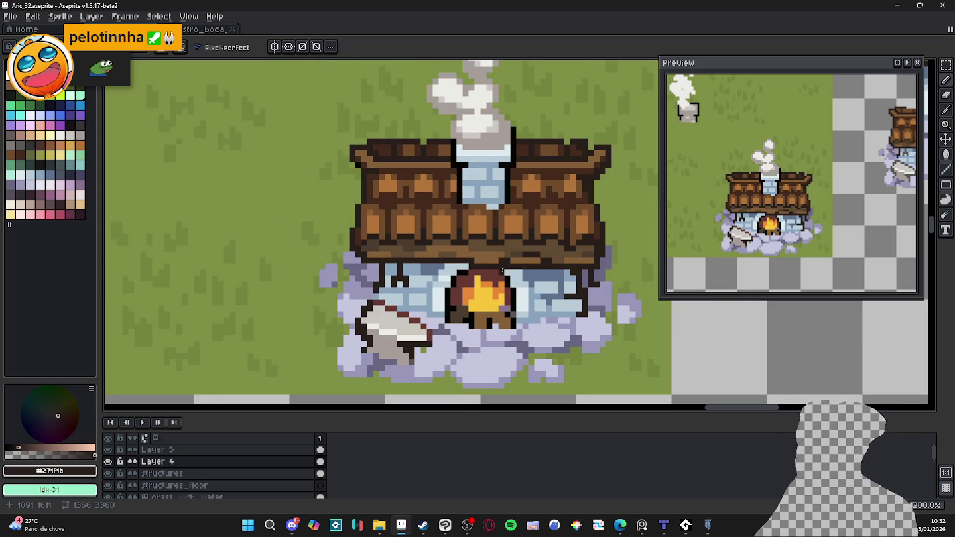
{"action": "scroll", "coordinate": [528, 265], "scroll_direction": "up", "scroll_amount": 1}
{"action": "left_click", "coordinate": [547, 265], "text": "alt"}
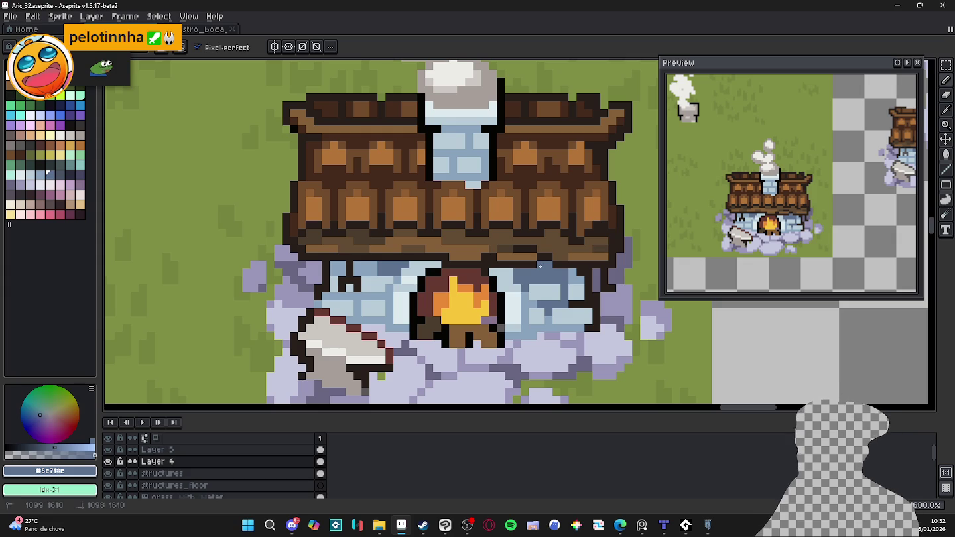
{"action": "key", "text": "b"}
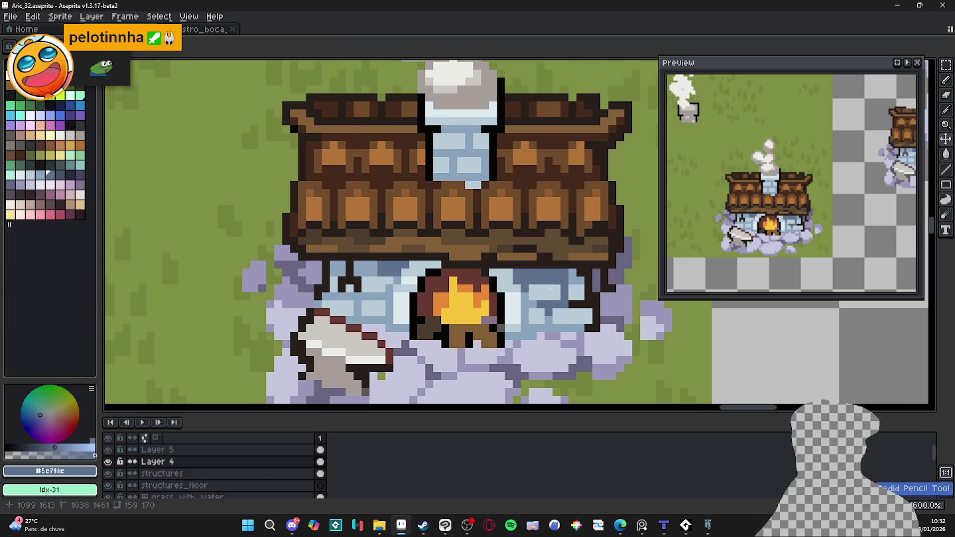
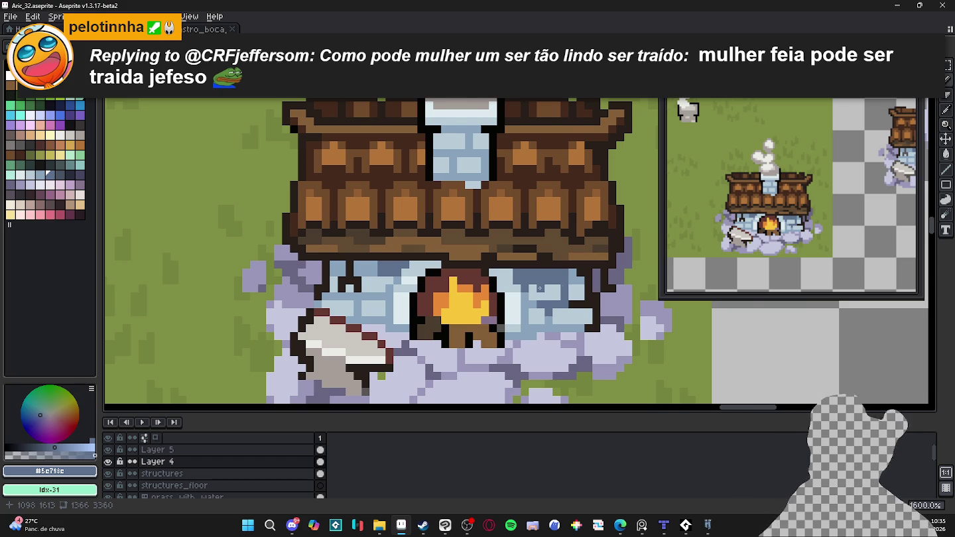
- Brighten the fireplace's left column and repaint one pixel on its right edge lavender
{"action": "scroll", "coordinate": [501, 281], "scroll_direction": "down", "scroll_amount": 1}
{"action": "scroll", "coordinate": [498, 268], "scroll_direction": "down", "scroll_amount": 1}
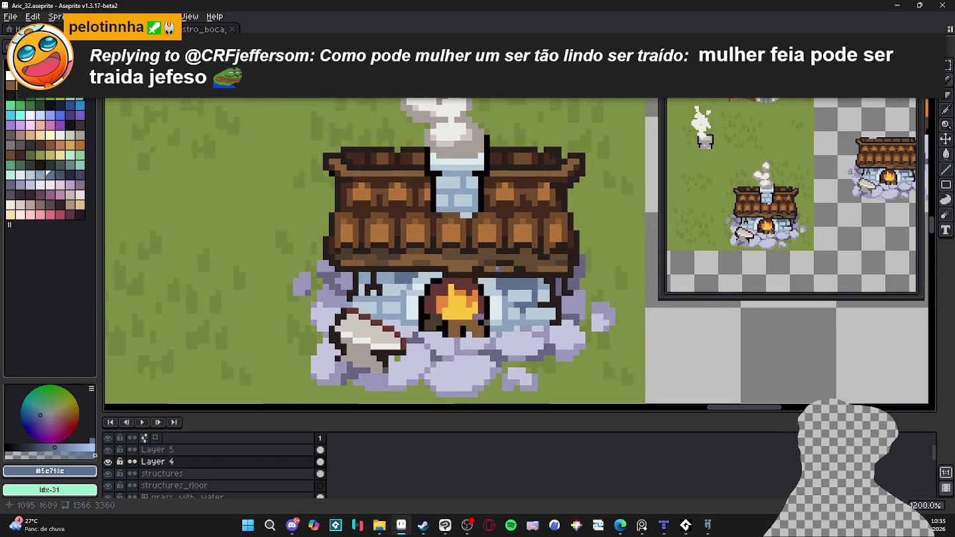
{"action": "scroll", "coordinate": [487, 308], "scroll_direction": "up", "scroll_amount": 1}
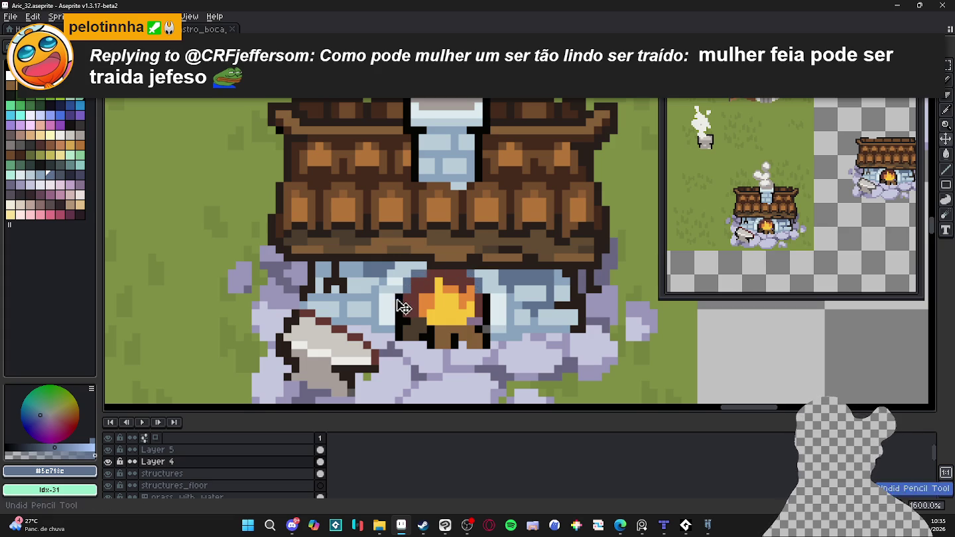
{"action": "left_click_drag", "start_coordinate": [395, 298], "coordinate": [399, 340]}
{"action": "left_click_drag", "start_coordinate": [486, 310], "coordinate": [489, 324]}
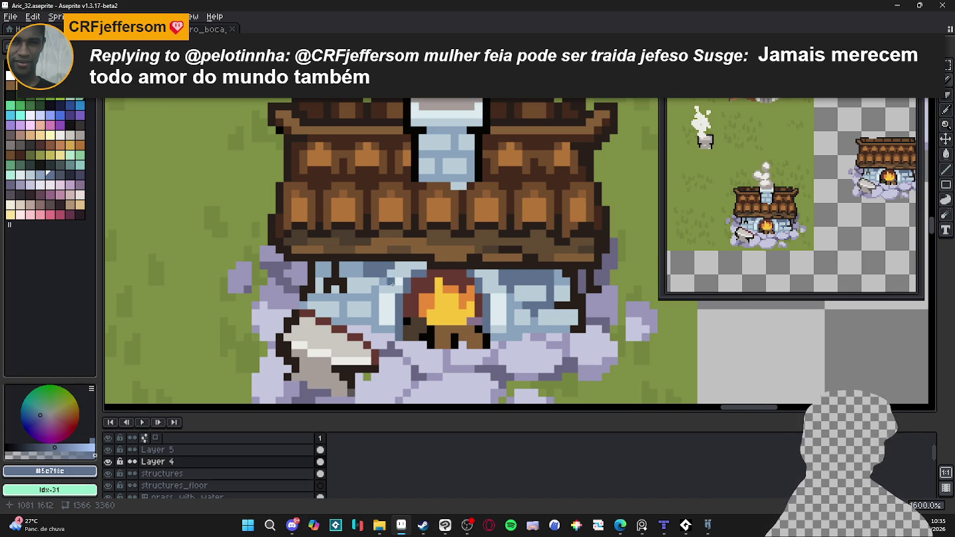
{"action": "scroll", "coordinate": [390, 304], "scroll_direction": "down", "scroll_amount": 1}
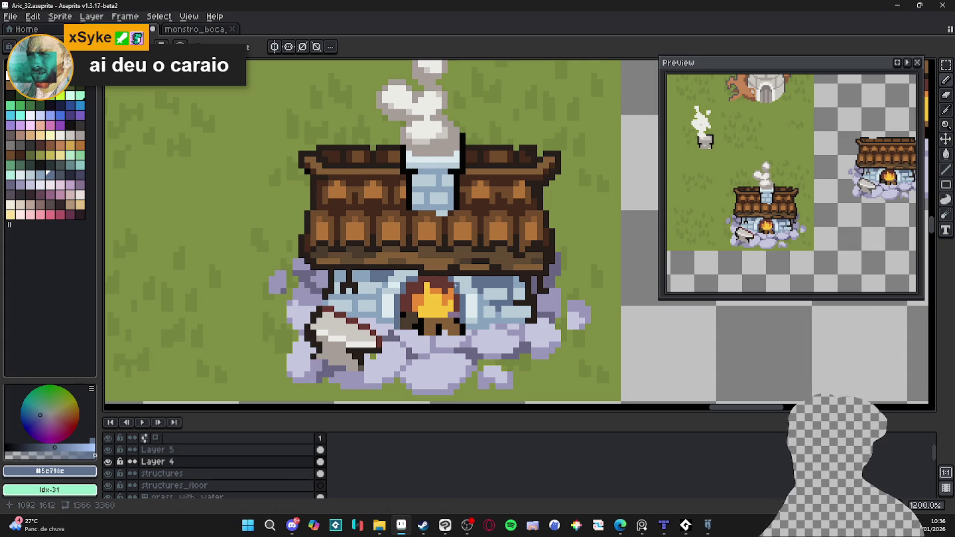
- Eyedrop the house's stone wall to pick the blue-grey #899db1
{"action": "scroll", "coordinate": [454, 285], "scroll_direction": "up", "scroll_amount": 1}
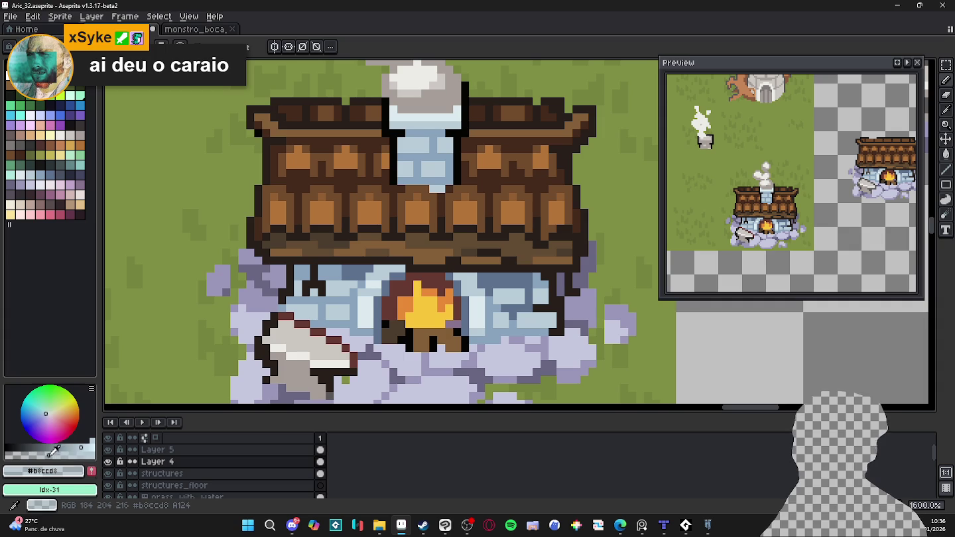
{"action": "left_click", "coordinate": [481, 284], "text": "alt"}
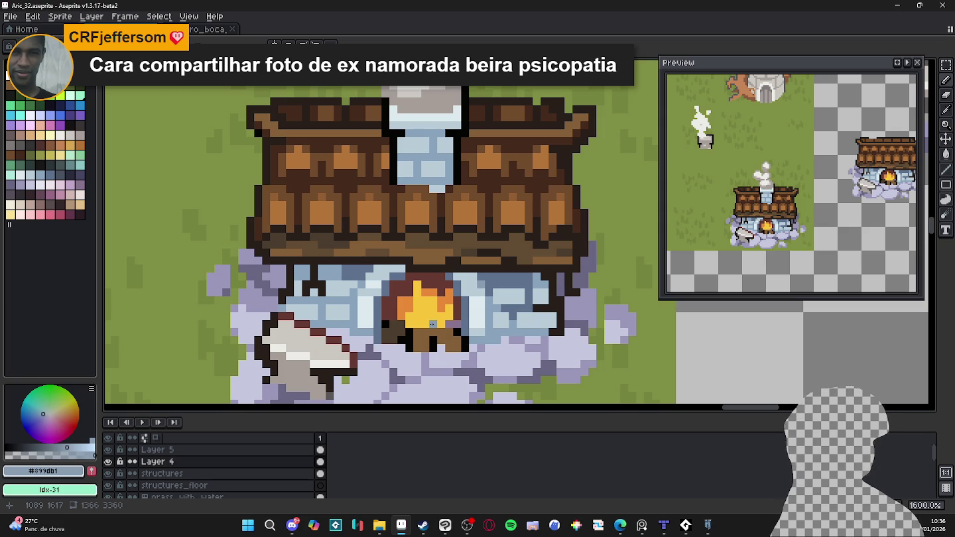
{"action": "scroll", "coordinate": [432, 324], "scroll_direction": "down", "scroll_amount": 1}
{"action": "scroll", "coordinate": [433, 323], "scroll_direction": "down", "scroll_amount": 2}
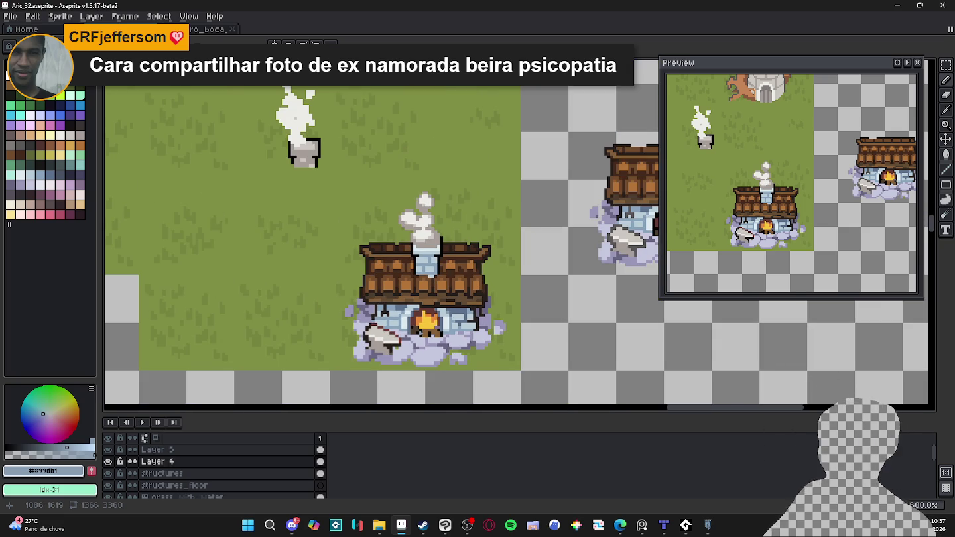
{"action": "scroll", "coordinate": [390, 368], "scroll_direction": "up", "scroll_amount": 1}
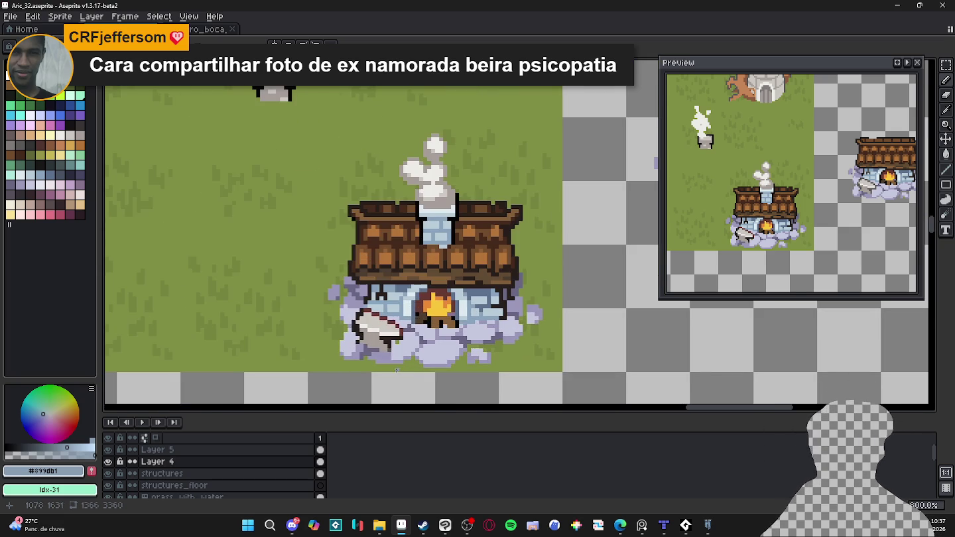
{"action": "scroll", "coordinate": [391, 368], "scroll_direction": "up", "scroll_amount": 2}
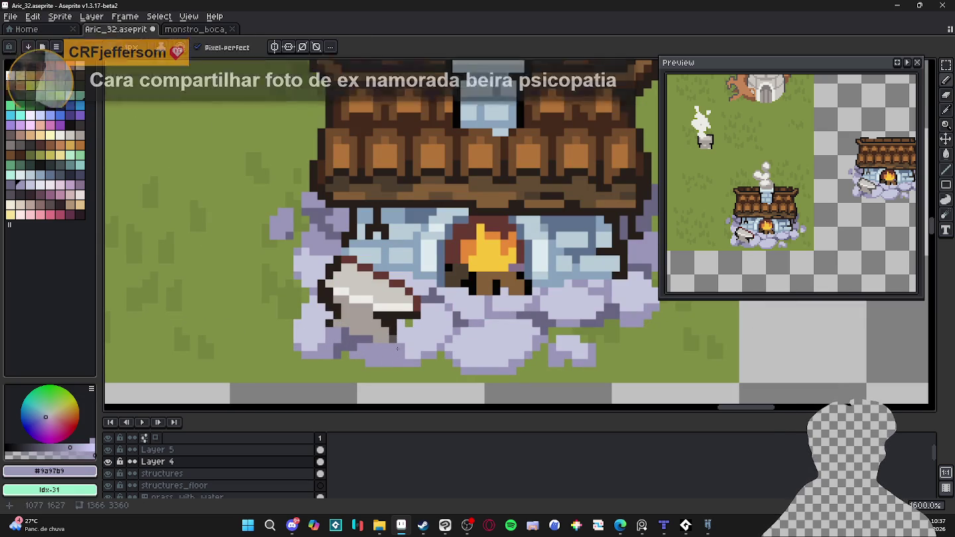
{"action": "scroll", "coordinate": [415, 355], "scroll_direction": "down", "scroll_amount": 3}
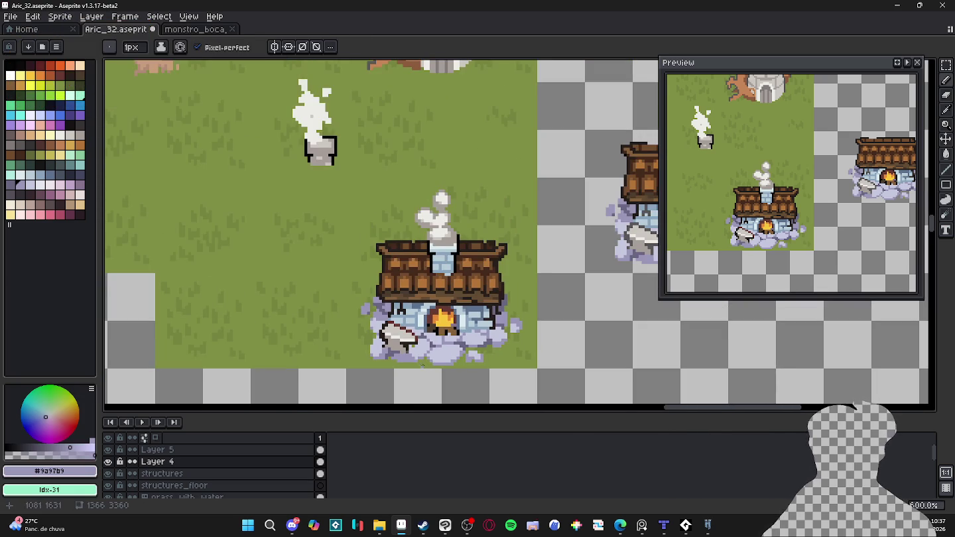
{"action": "scroll", "coordinate": [411, 355], "scroll_direction": "up", "scroll_amount": 2}
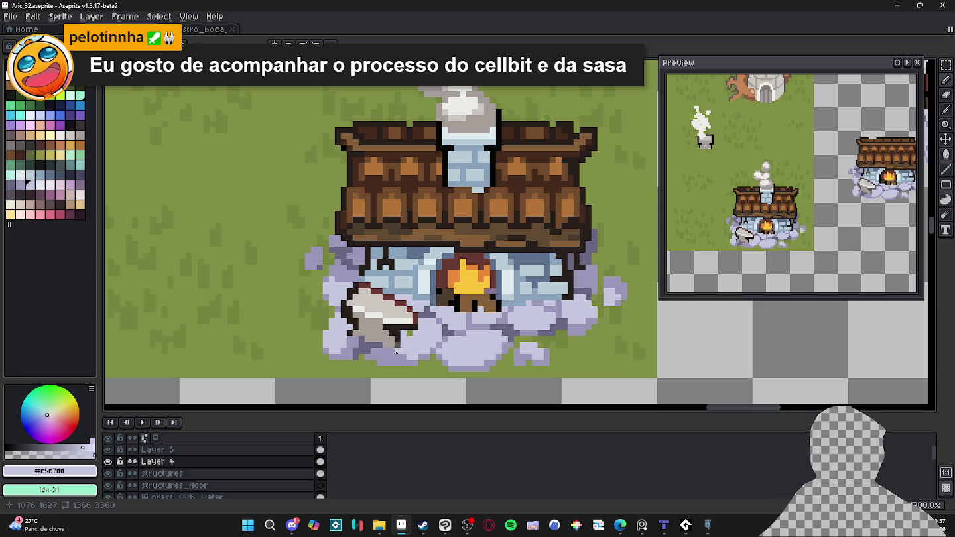
{"action": "scroll", "coordinate": [397, 352], "scroll_direction": "down", "scroll_amount": 1}
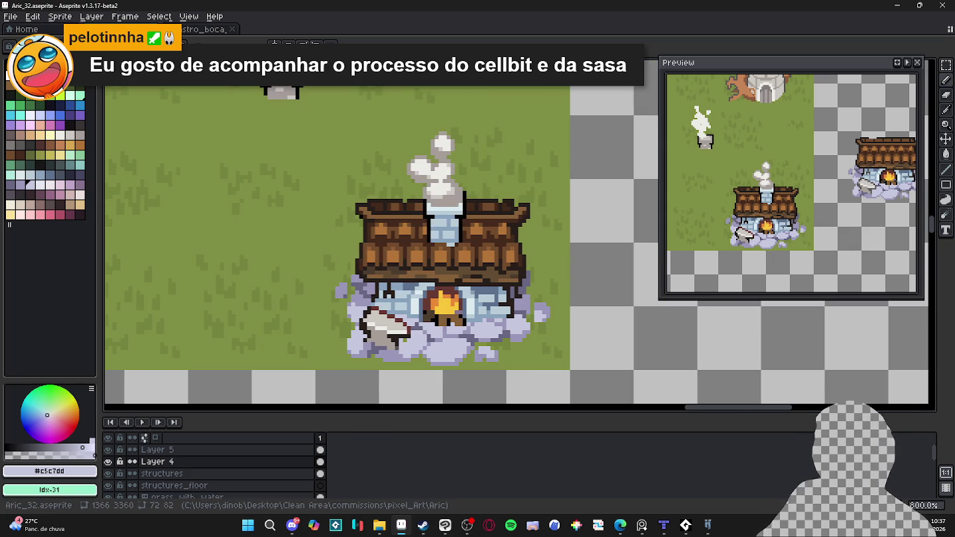
{"action": "key", "text": "alt+Tab"}
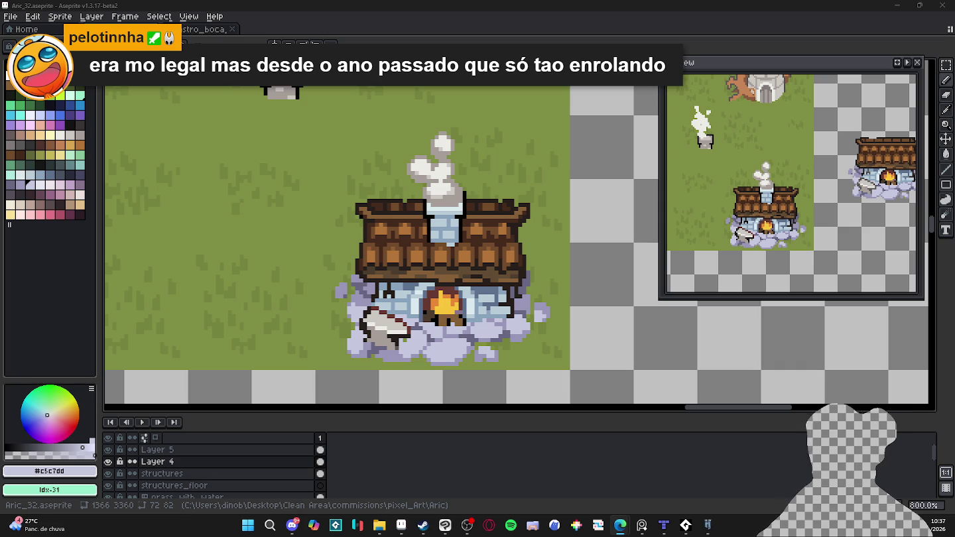
{"action": "scroll", "coordinate": [442, 264], "scroll_direction": "down", "scroll_amount": 2}
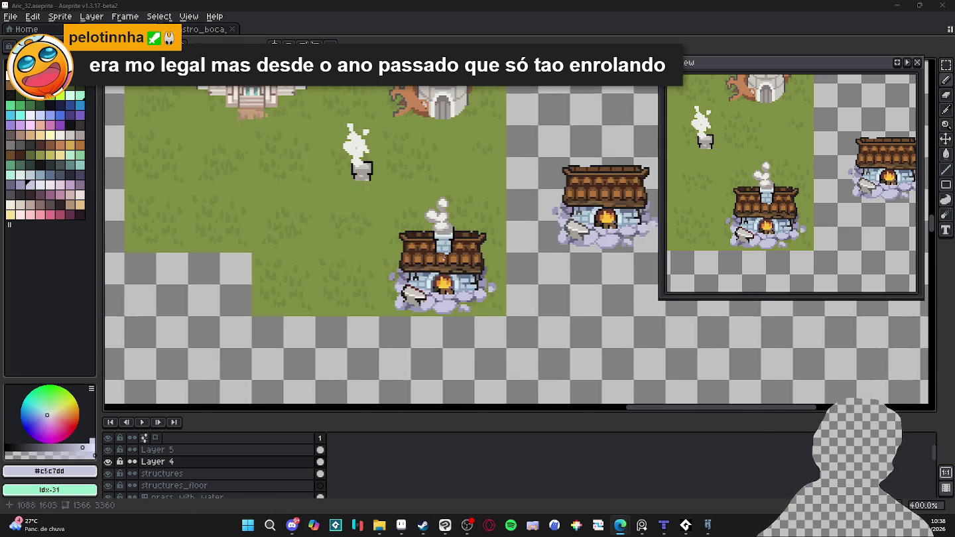
{"action": "scroll", "coordinate": [442, 264], "scroll_direction": "down", "scroll_amount": 3}
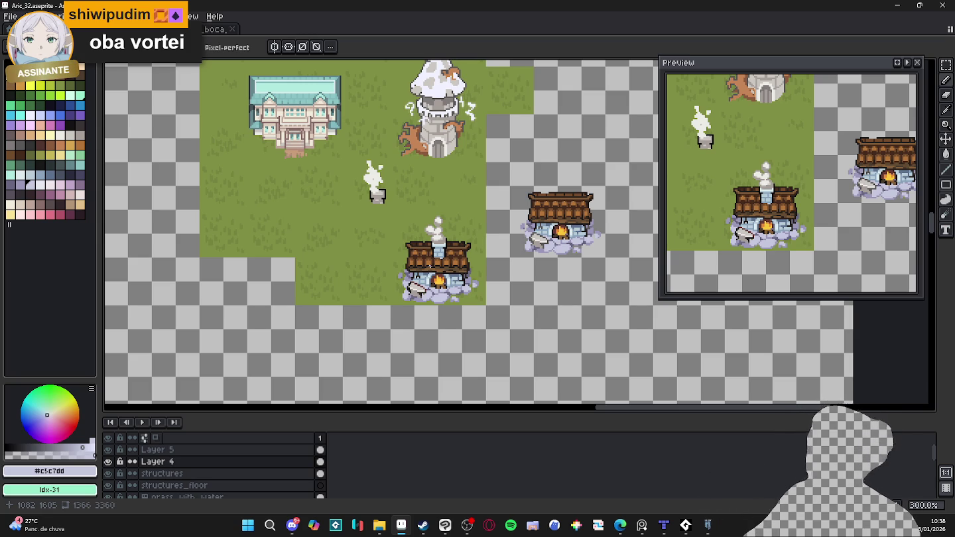
{"action": "key", "text": "v"}
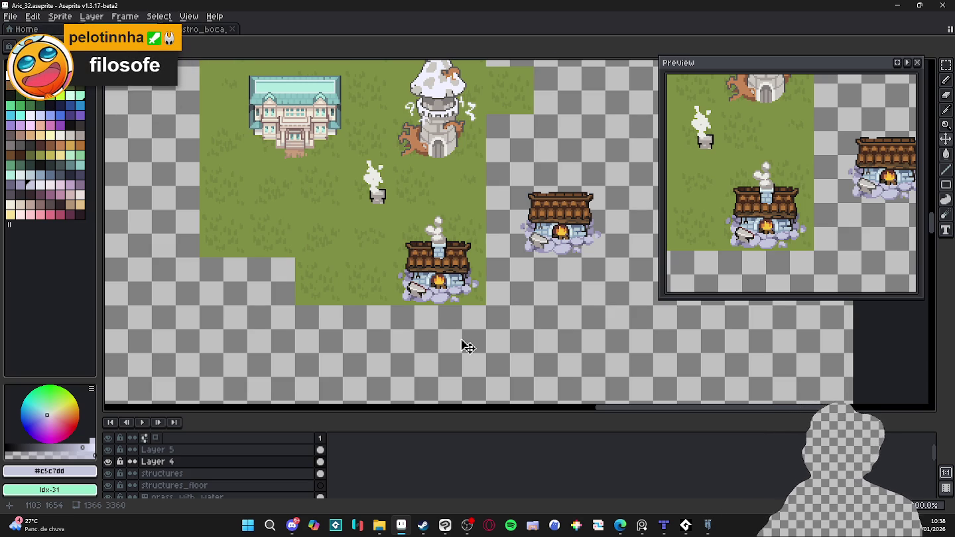
{"action": "scroll", "coordinate": [468, 346], "scroll_direction": "up", "scroll_amount": 3}
{"action": "scroll", "coordinate": [464, 349], "scroll_direction": "down", "scroll_amount": 1}
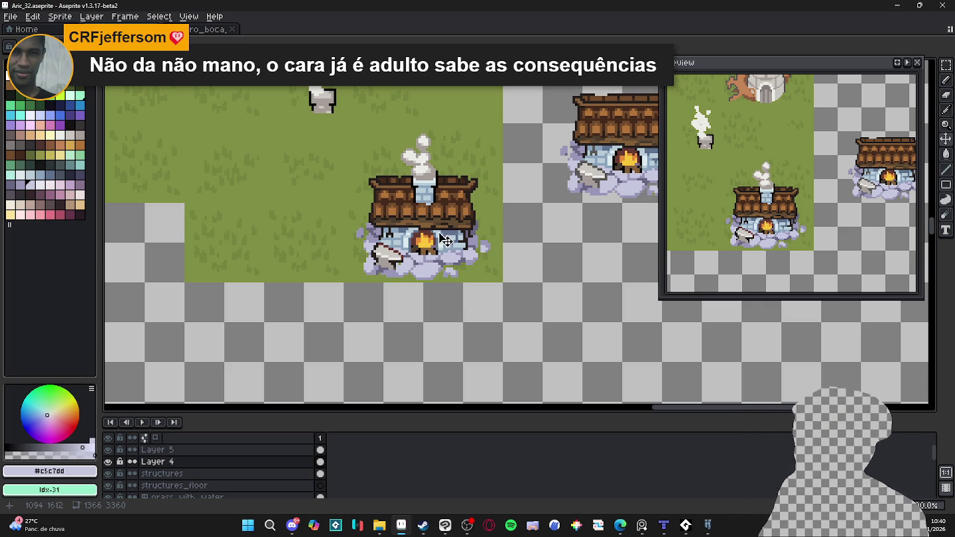
- Return to the Pencil and sample the dark roof brown #452a1b
{"action": "scroll", "coordinate": [393, 186], "scroll_direction": "up", "scroll_amount": 3}
{"action": "key", "text": "b"}
{"action": "left_click", "coordinate": [388, 185], "text": "alt"}
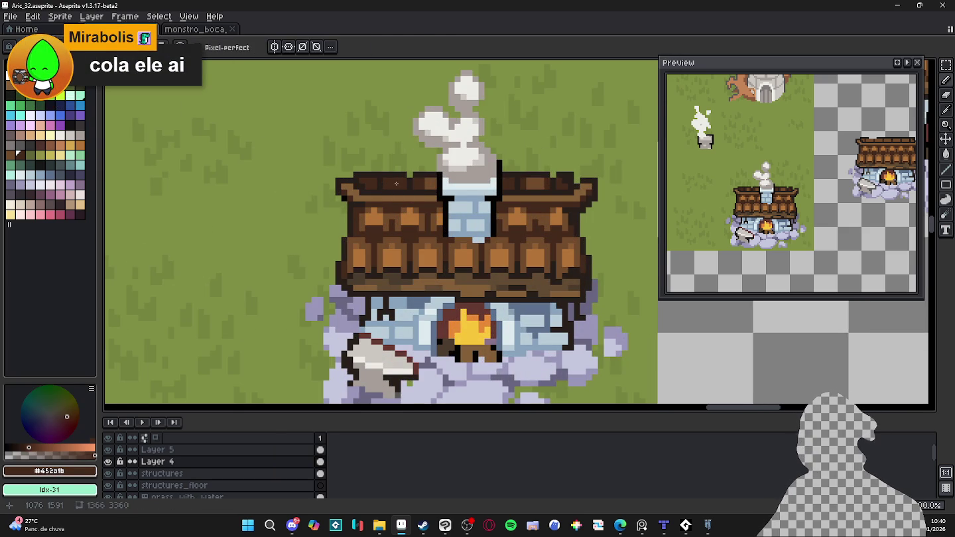
{"action": "scroll", "coordinate": [396, 183], "scroll_direction": "down", "scroll_amount": 2}
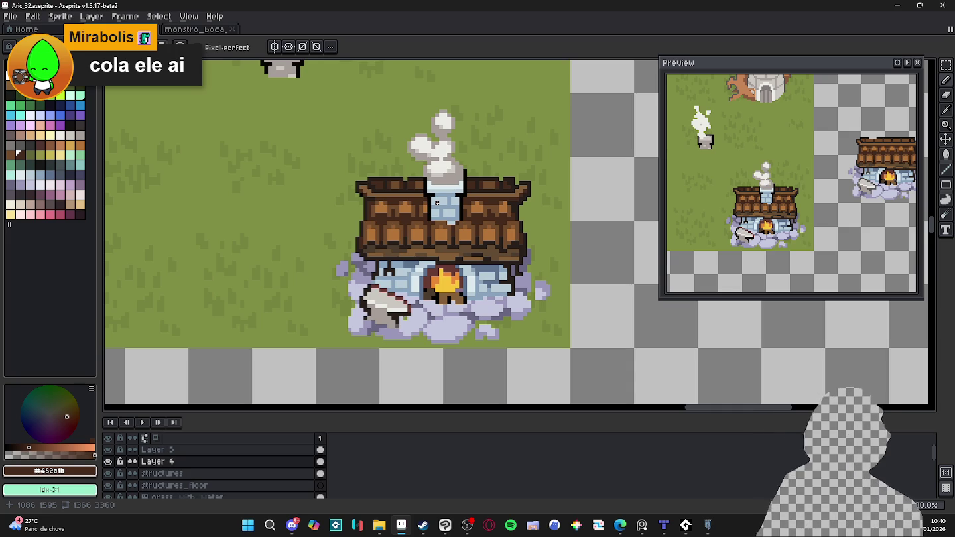
- Shift the map view slightly and turn on the tile grid with Ctrl+'
{"action": "scroll", "coordinate": [437, 202], "scroll_direction": "down", "scroll_amount": 2}
{"action": "scroll", "coordinate": [459, 237], "scroll_direction": "down", "scroll_amount": 1}
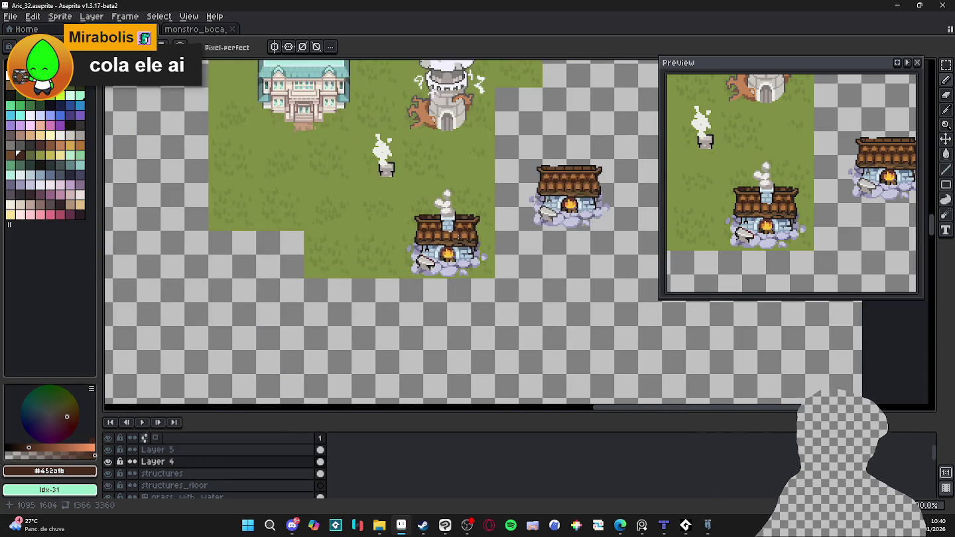
{"action": "scroll", "coordinate": [458, 236], "scroll_direction": "up", "scroll_amount": 2}
{"action": "scroll", "coordinate": [443, 349], "scroll_direction": "up", "scroll_amount": 1}
{"action": "key", "text": "m"}
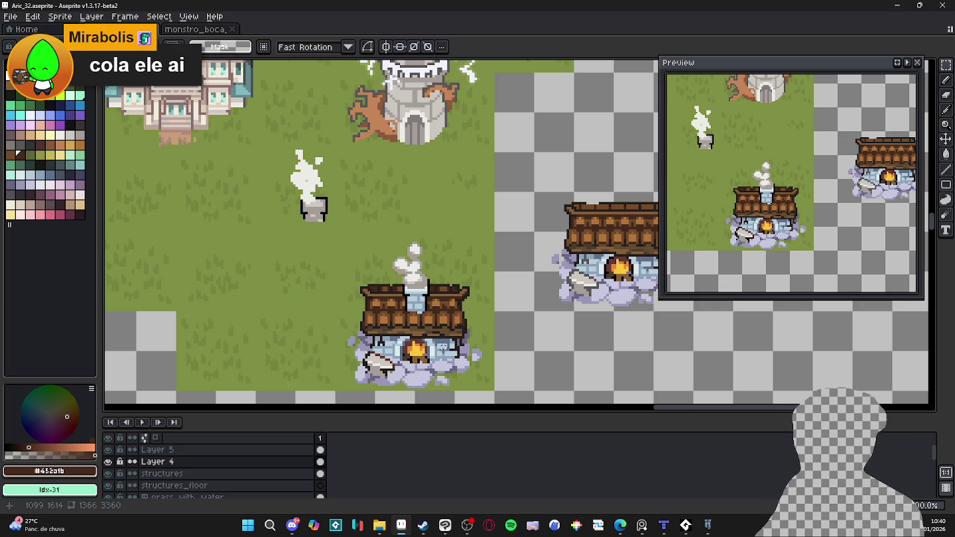
{"action": "left_click_drag", "start_coordinate": [427, 348], "coordinate": [434, 345]}
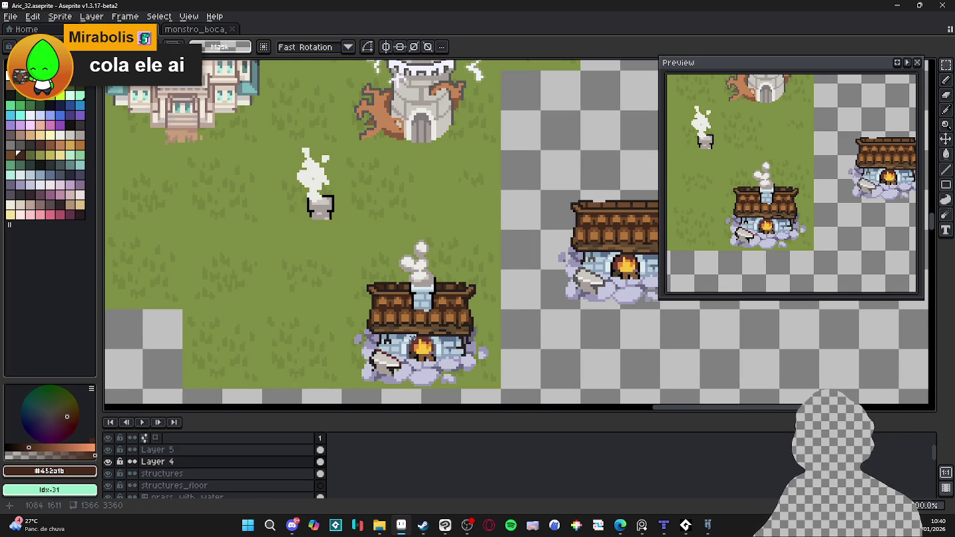
{"action": "key", "text": "v"}
{"action": "scroll", "coordinate": [420, 341], "scroll_direction": "down", "scroll_amount": 2}
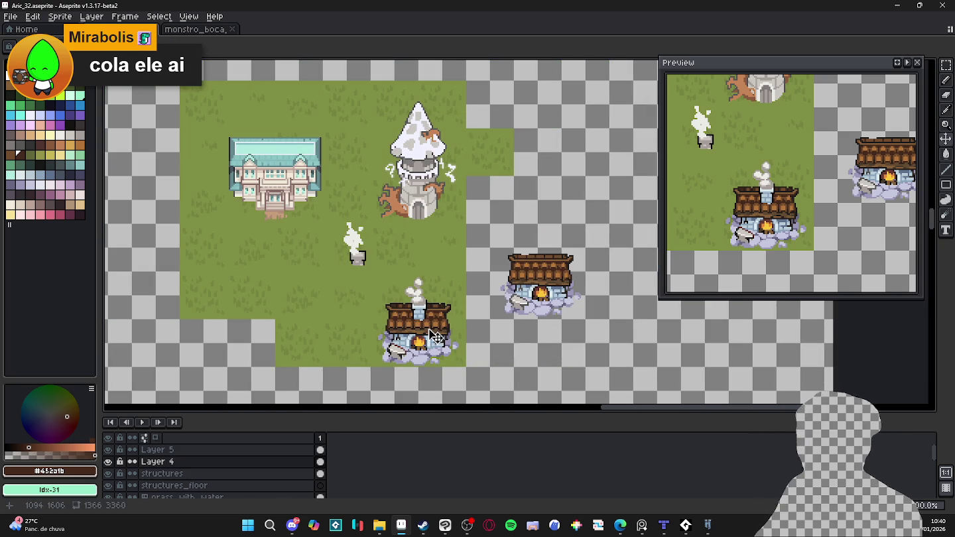
{"action": "key", "text": "ctrl+apostrophe"}
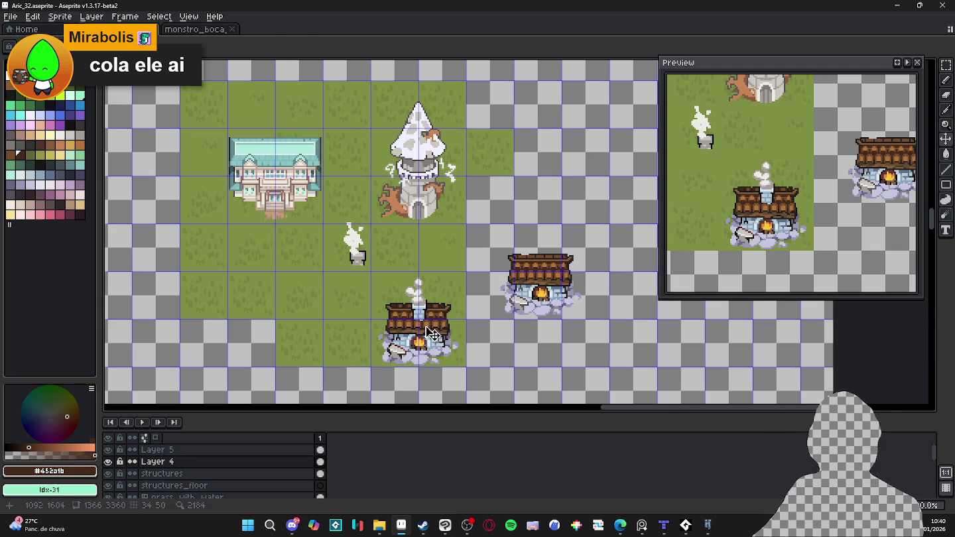
- Repaint a chimney pixel in the lighter sampled grey and save the map
{"action": "key", "text": "b"}
{"action": "scroll", "coordinate": [432, 333], "scroll_direction": "up", "scroll_amount": 2}
{"action": "scroll", "coordinate": [424, 325], "scroll_direction": "up", "scroll_amount": 2}
{"action": "left_click", "coordinate": [367, 266], "text": "alt"}
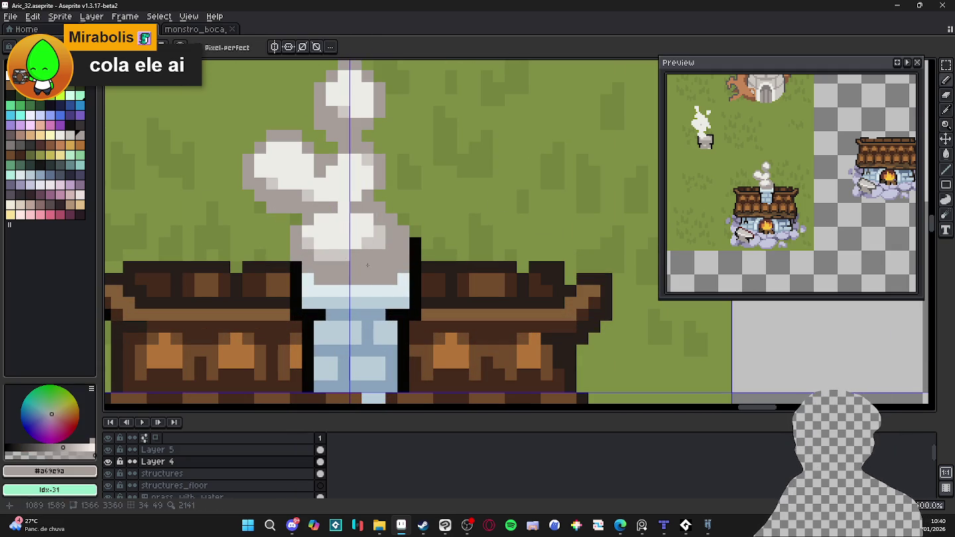
{"action": "left_click", "coordinate": [370, 259], "text": "alt"}
{"action": "left_click", "coordinate": [376, 254]}
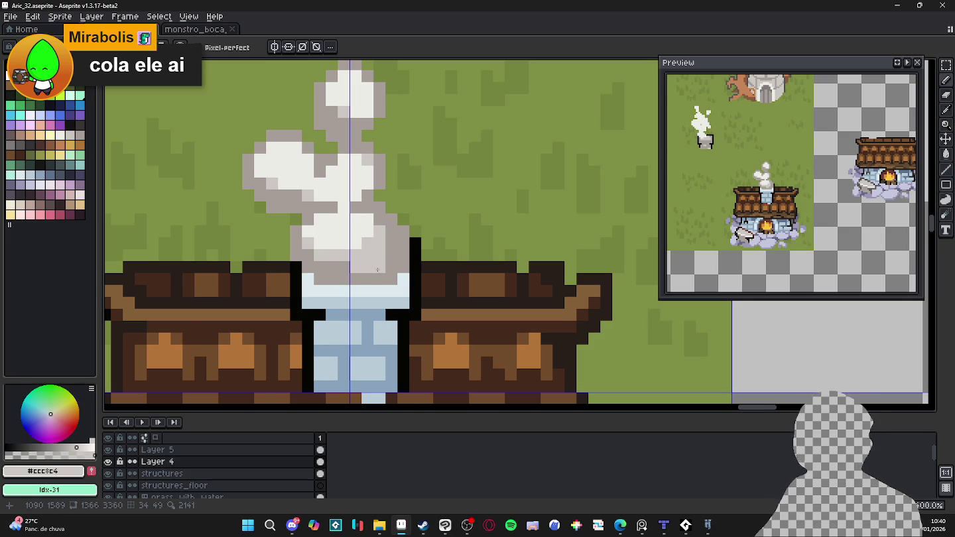
{"action": "scroll", "coordinate": [376, 269], "scroll_direction": "down", "scroll_amount": 2}
{"action": "scroll", "coordinate": [394, 281], "scroll_direction": "down", "scroll_amount": 1}
{"action": "key", "text": "ctrl+s"}
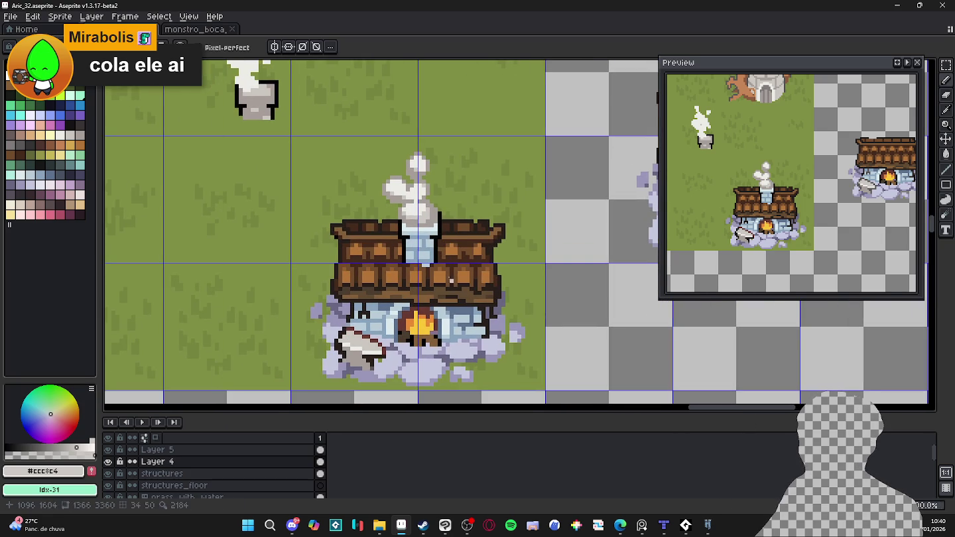
- Shade a row and four single white smoke pixels light grey
{"action": "scroll", "coordinate": [425, 194], "scroll_direction": "up", "scroll_amount": 1}
{"action": "scroll", "coordinate": [425, 193], "scroll_direction": "up", "scroll_amount": 1}
{"action": "scroll", "coordinate": [426, 193], "scroll_direction": "up", "scroll_amount": 2}
{"action": "left_click_drag", "start_coordinate": [425, 193], "coordinate": [396, 195]}
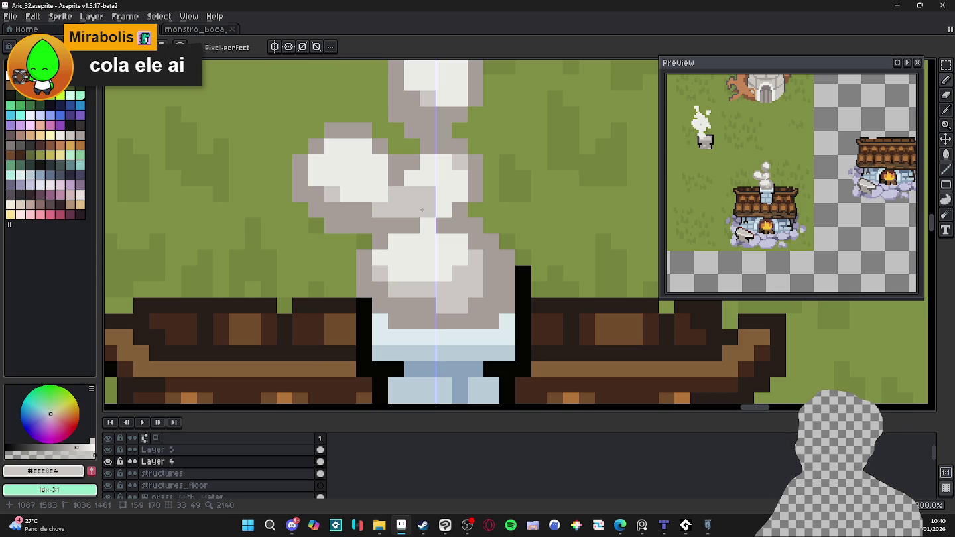
{"action": "left_click", "coordinate": [444, 209]}
{"action": "left_click", "coordinate": [443, 193]}
{"action": "left_click", "coordinate": [427, 179]}
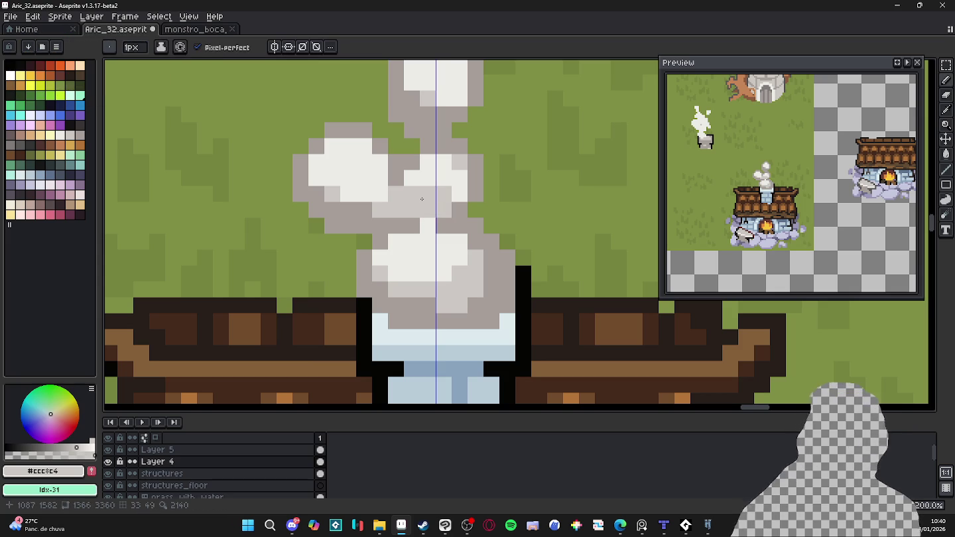
{"action": "left_click", "coordinate": [424, 109]}
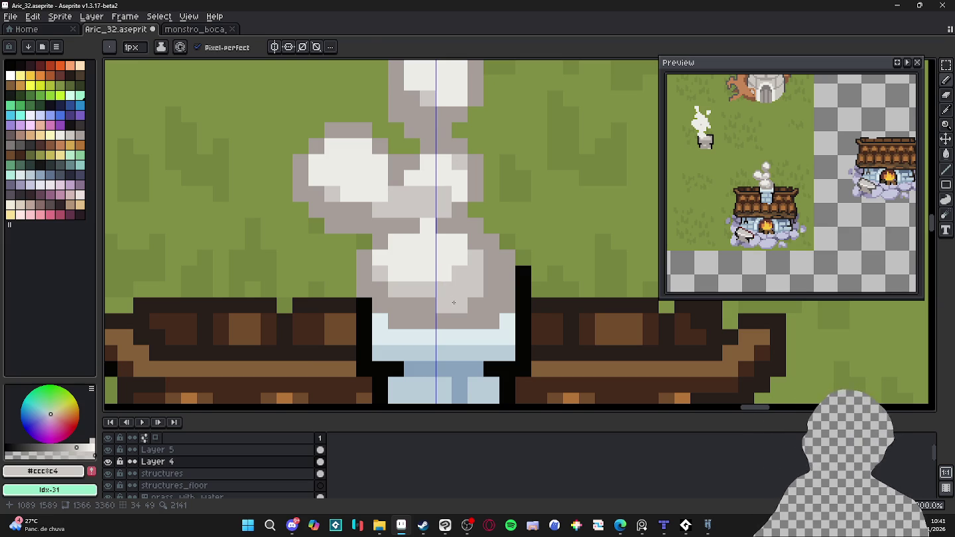
{"action": "key", "text": "alt"}
{"action": "scroll", "coordinate": [456, 296], "scroll_direction": "down", "scroll_amount": 3}
- Paint the chimney's bottom pixel in the next darker blue after its light blue
{"action": "scroll", "coordinate": [461, 291], "scroll_direction": "down", "scroll_amount": 1}
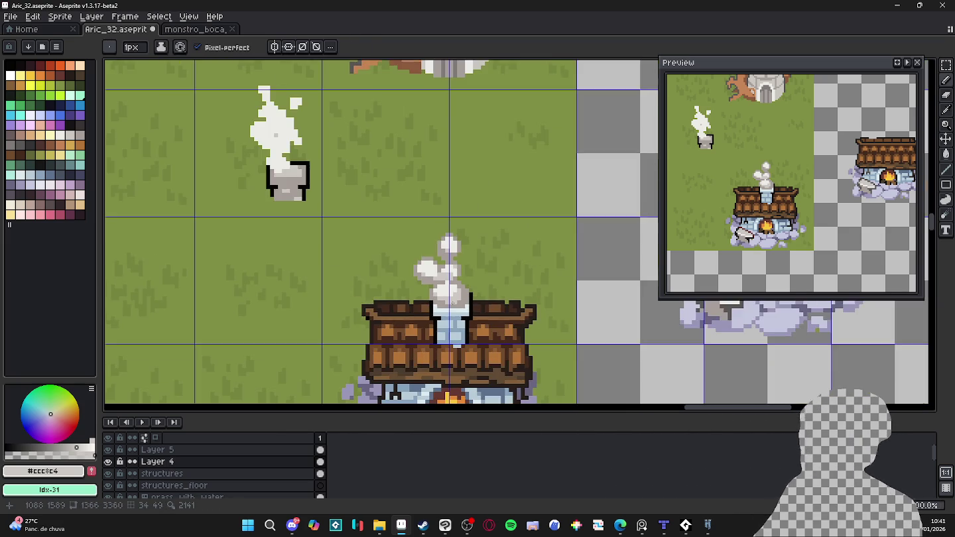
{"action": "scroll", "coordinate": [467, 286], "scroll_direction": "down", "scroll_amount": 1}
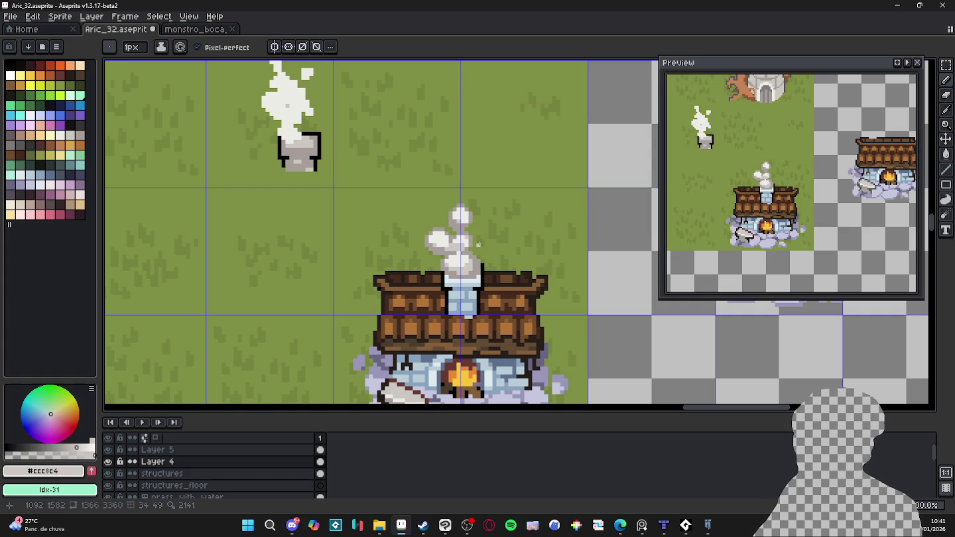
{"action": "scroll", "coordinate": [477, 244], "scroll_direction": "down", "scroll_amount": 1}
{"action": "left_click_drag", "start_coordinate": [479, 247], "coordinate": [486, 219]}
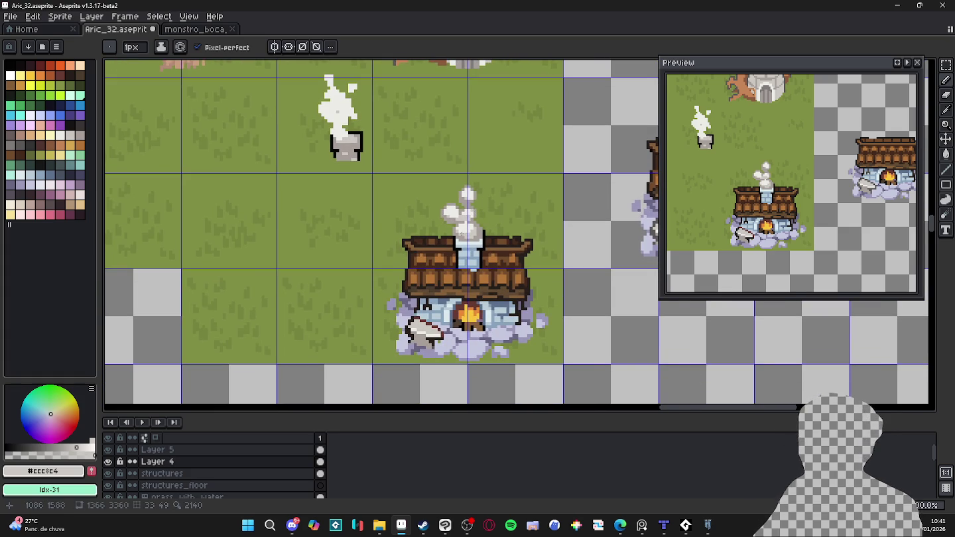
{"action": "scroll", "coordinate": [484, 236], "scroll_direction": "up", "scroll_amount": 1}
{"action": "scroll", "coordinate": [484, 235], "scroll_direction": "down", "scroll_amount": 1}
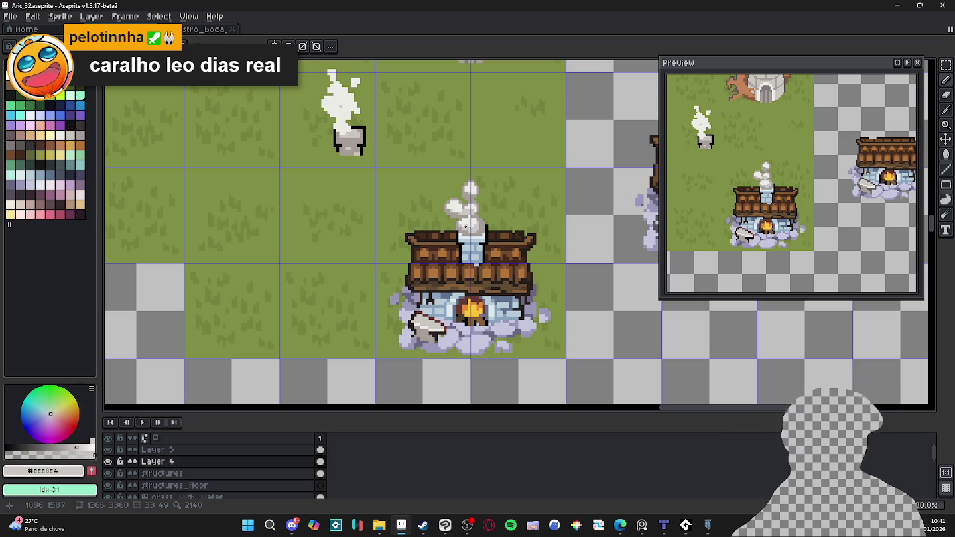
{"action": "scroll", "coordinate": [472, 282], "scroll_direction": "up", "scroll_amount": 2}
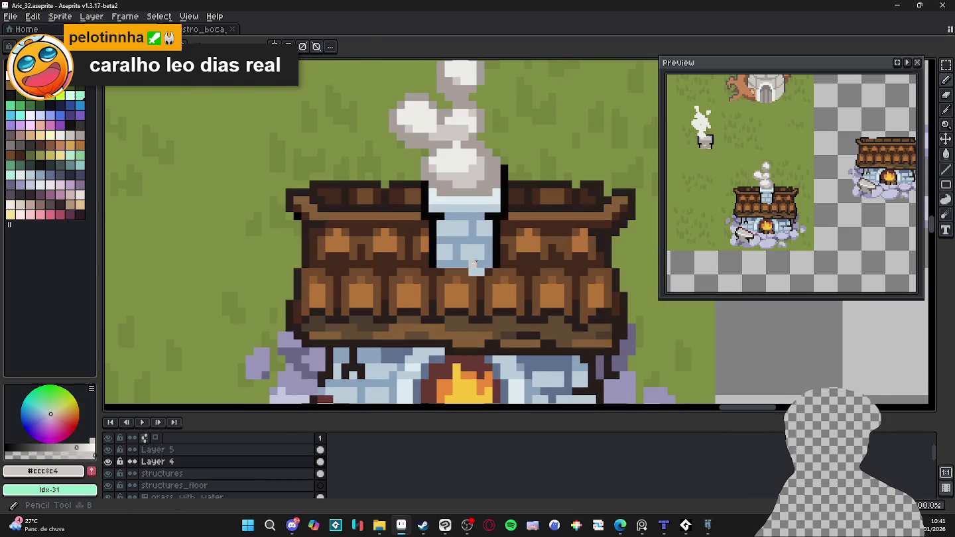
{"action": "left_click", "coordinate": [480, 262], "text": "alt"}
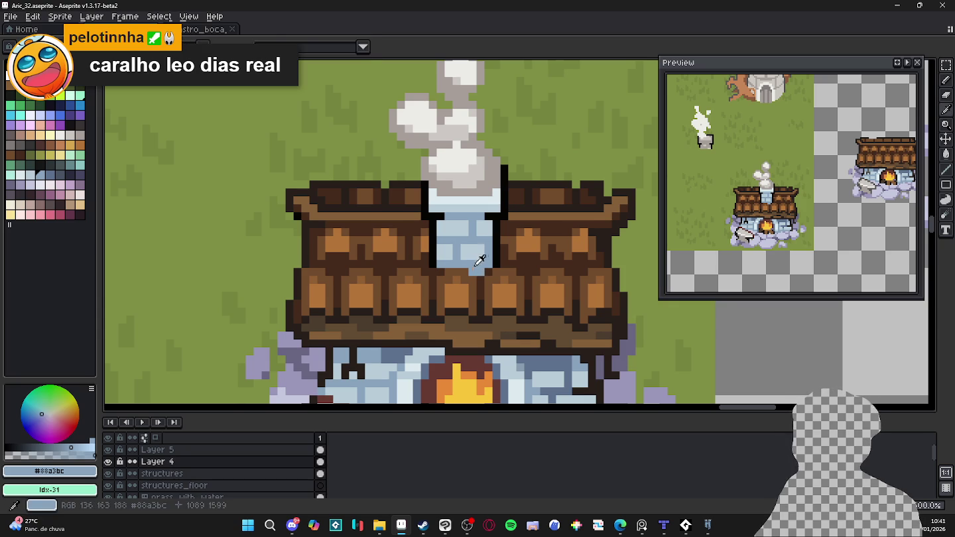
{"action": "key", "text": "0"}
{"action": "left_click", "coordinate": [480, 272]}
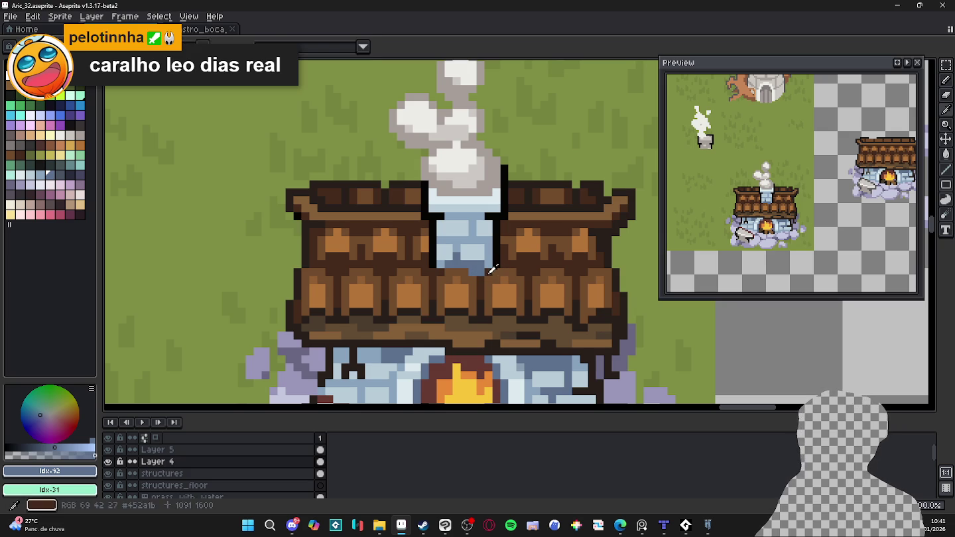
- Choose palette colour 94 and draw a straight dark line up the chimney's right edge
{"action": "left_click", "coordinate": [478, 274], "text": "alt"}
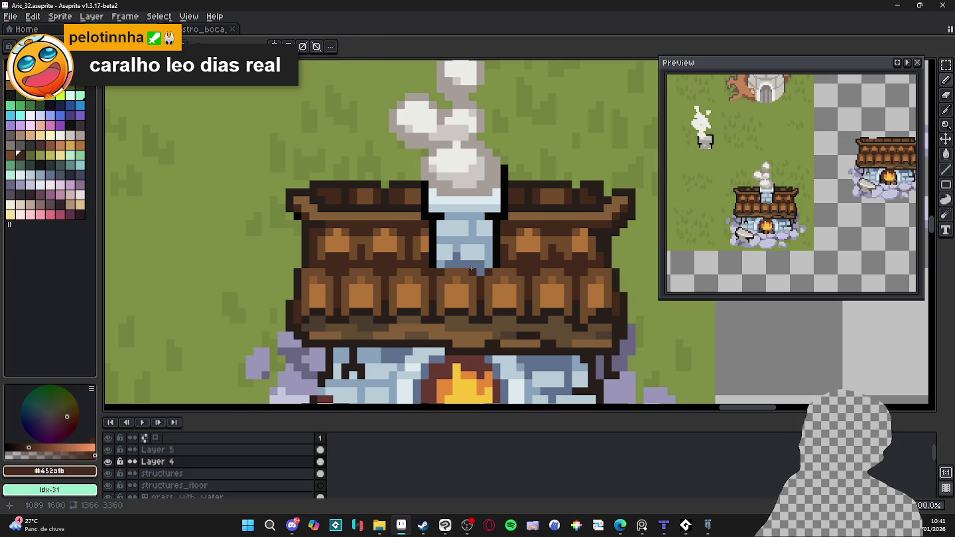
{"action": "left_click", "coordinate": [472, 267], "text": "alt"}
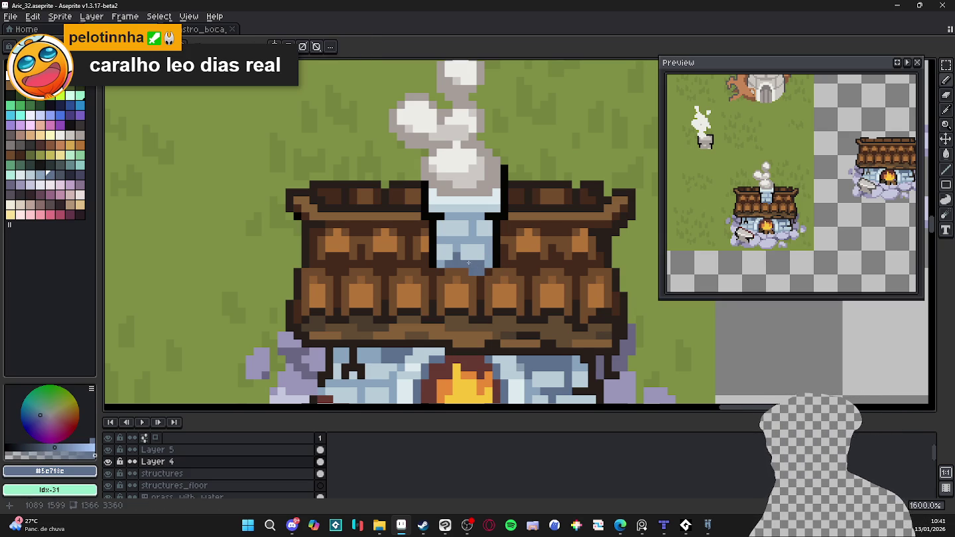
{"action": "scroll", "coordinate": [468, 264], "scroll_direction": "down", "scroll_amount": 1}
{"action": "scroll", "coordinate": [485, 268], "scroll_direction": "down", "scroll_amount": 1}
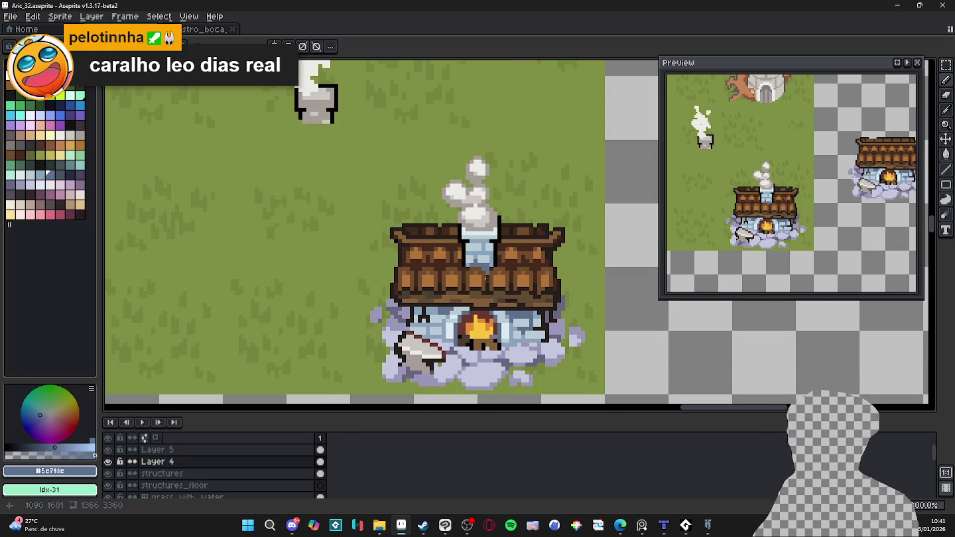
{"action": "scroll", "coordinate": [507, 314], "scroll_direction": "up", "scroll_amount": 1}
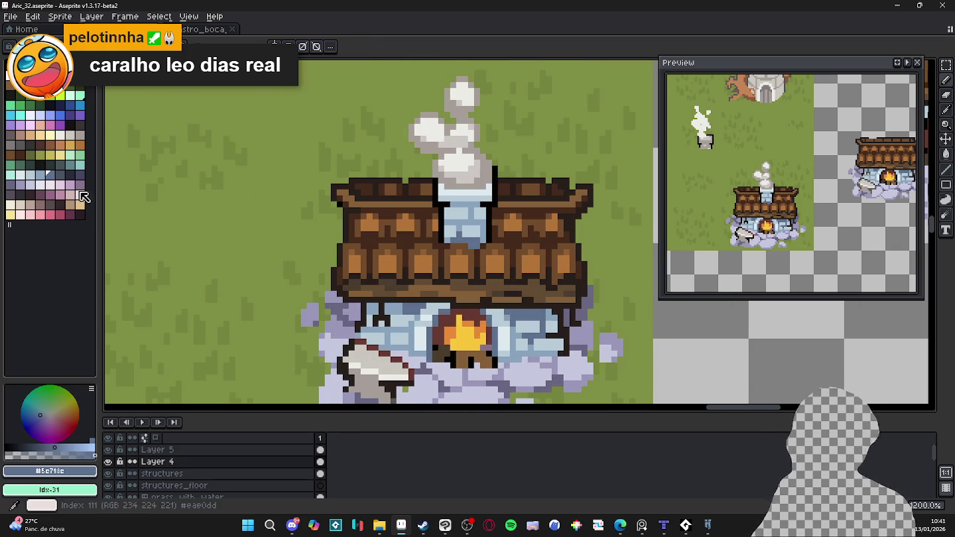
{"action": "left_click", "coordinate": [74, 188]}
{"action": "left_click", "coordinate": [69, 174]}
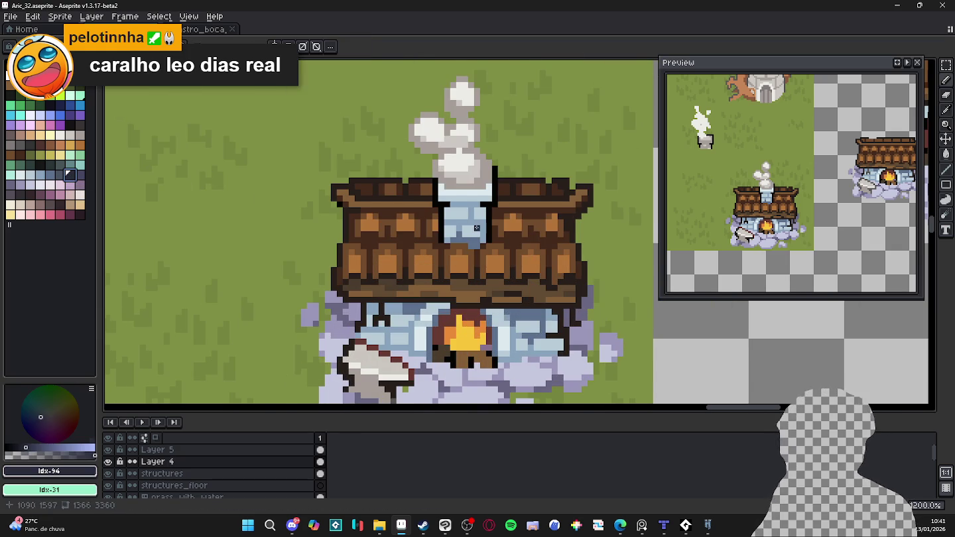
{"action": "scroll", "coordinate": [493, 209], "scroll_direction": "up", "scroll_amount": 1}
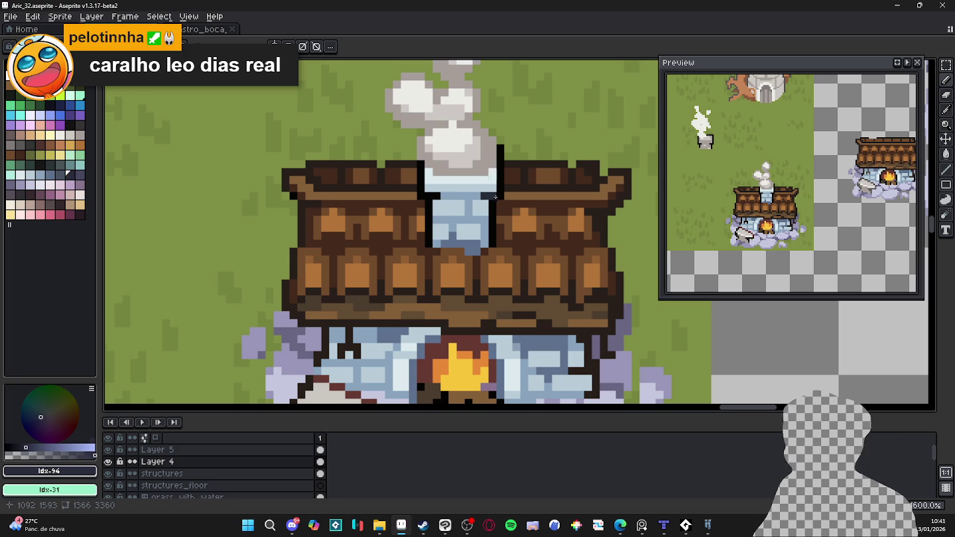
{"action": "left_click_drag", "start_coordinate": [499, 194], "coordinate": [499, 147]}
{"action": "key", "text": "b"}
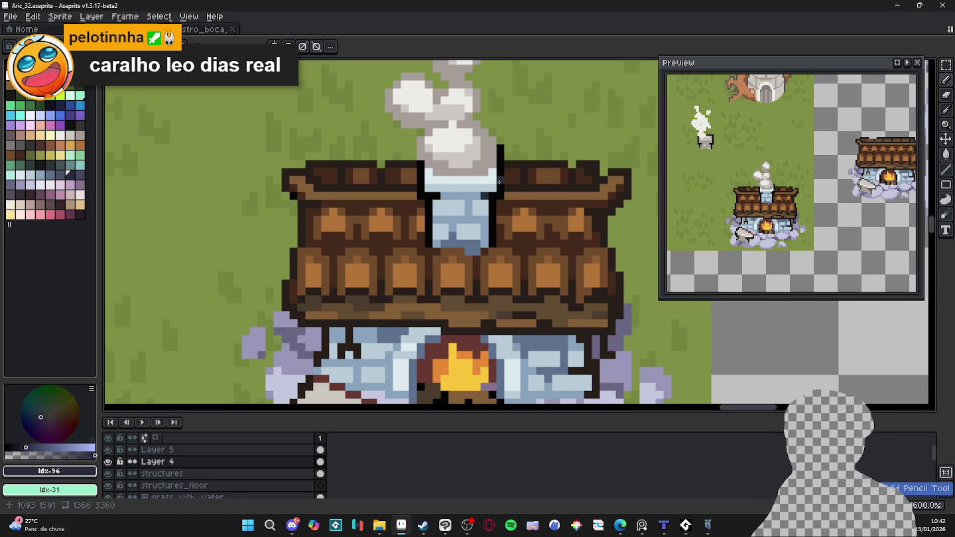
{"action": "key", "text": "b"}
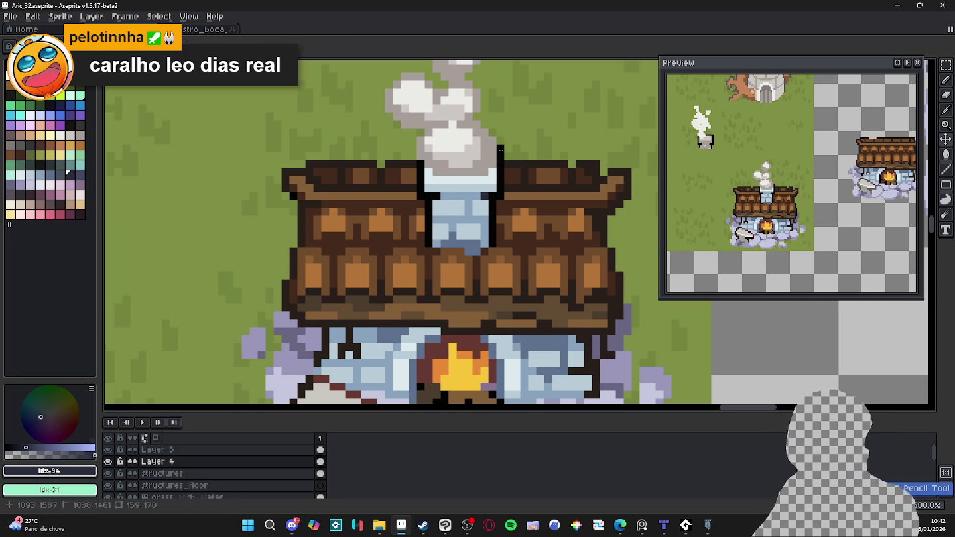
{"action": "key", "text": "shift"}
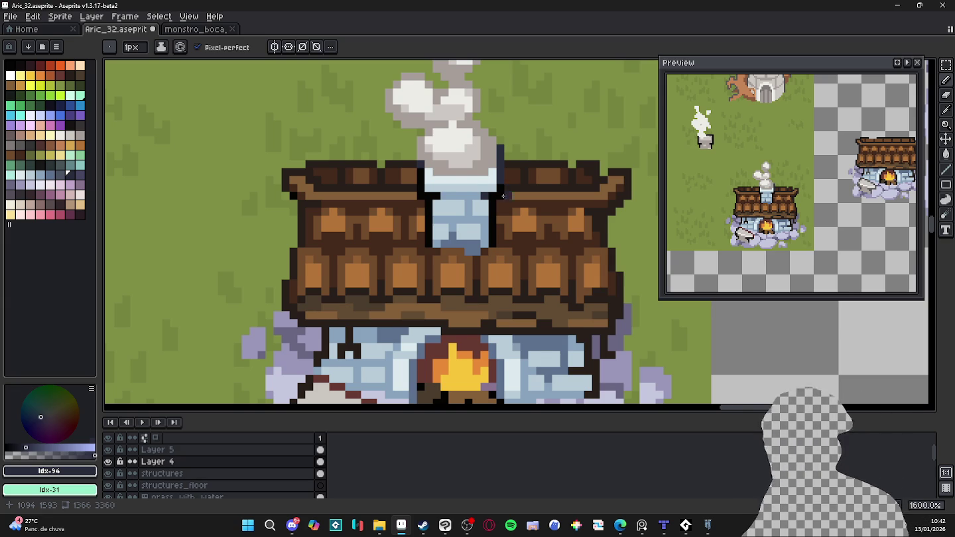
{"action": "scroll", "coordinate": [511, 189], "scroll_direction": "down", "scroll_amount": 4}
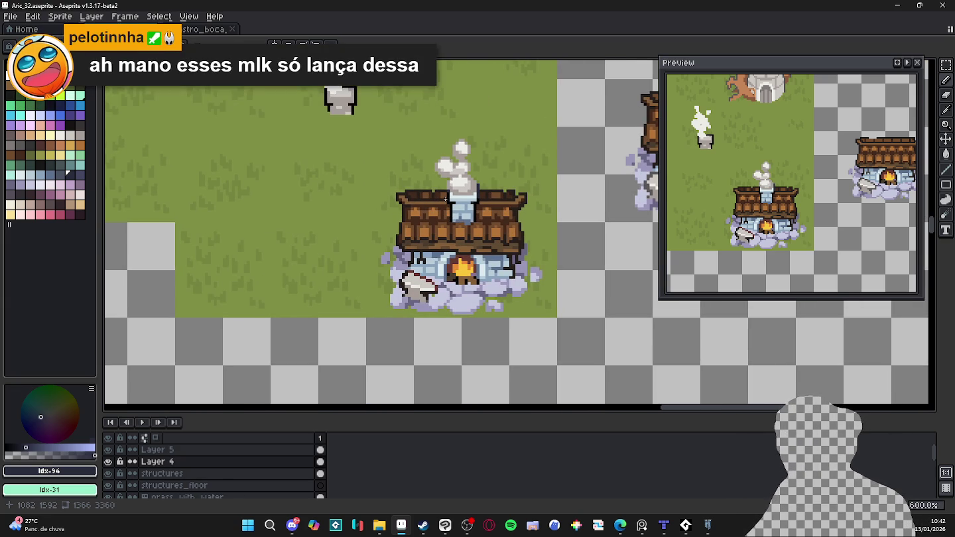
- Sample the smoke shades until the darker grey #a69c9a is the foreground colour
{"action": "key", "text": "b"}
{"action": "scroll", "coordinate": [453, 191], "scroll_direction": "up", "scroll_amount": 3}
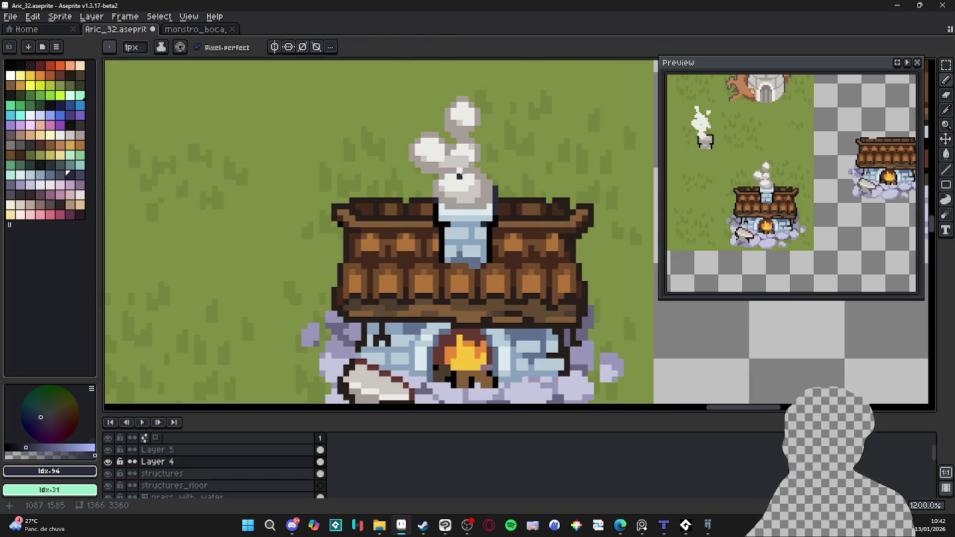
{"action": "left_click", "coordinate": [449, 170], "text": "alt"}
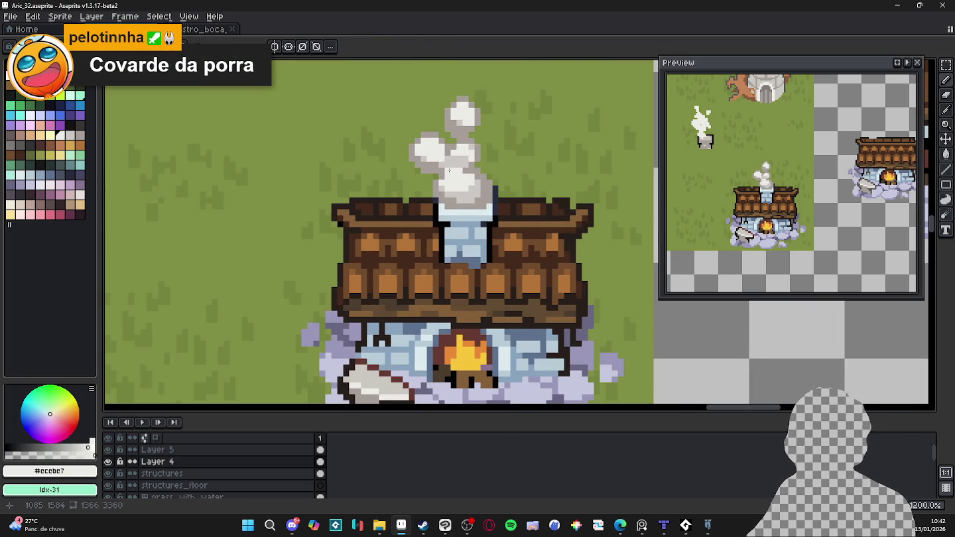
{"action": "left_click", "coordinate": [443, 170], "text": "alt"}
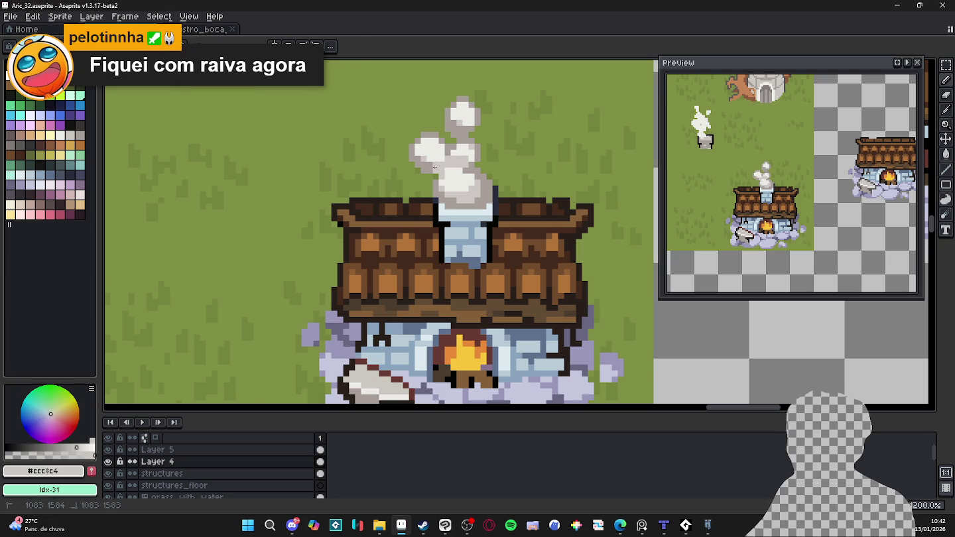
{"action": "left_click", "coordinate": [434, 169], "text": "alt"}
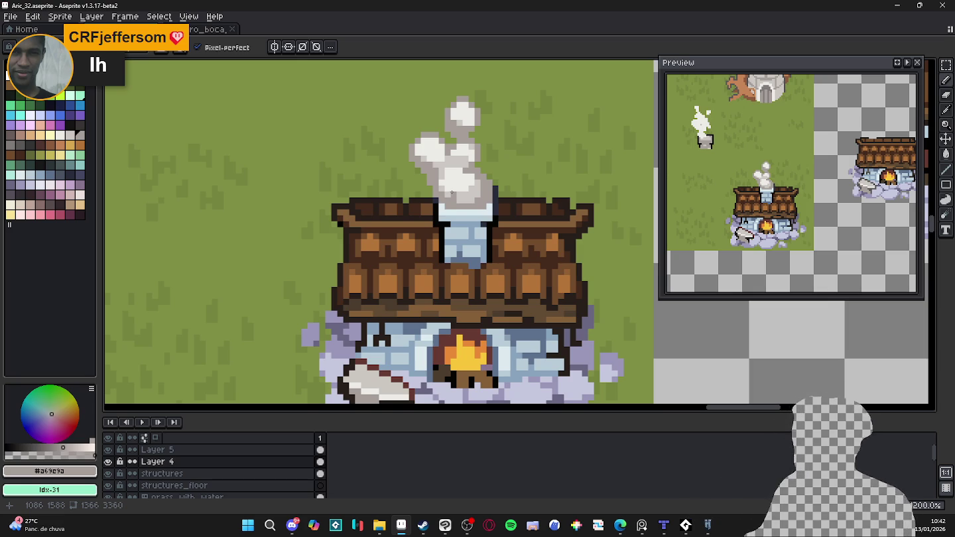
{"action": "scroll", "coordinate": [508, 245], "scroll_direction": "down", "scroll_amount": 3}
{"action": "left_click_drag", "start_coordinate": [508, 245], "coordinate": [449, 269]}
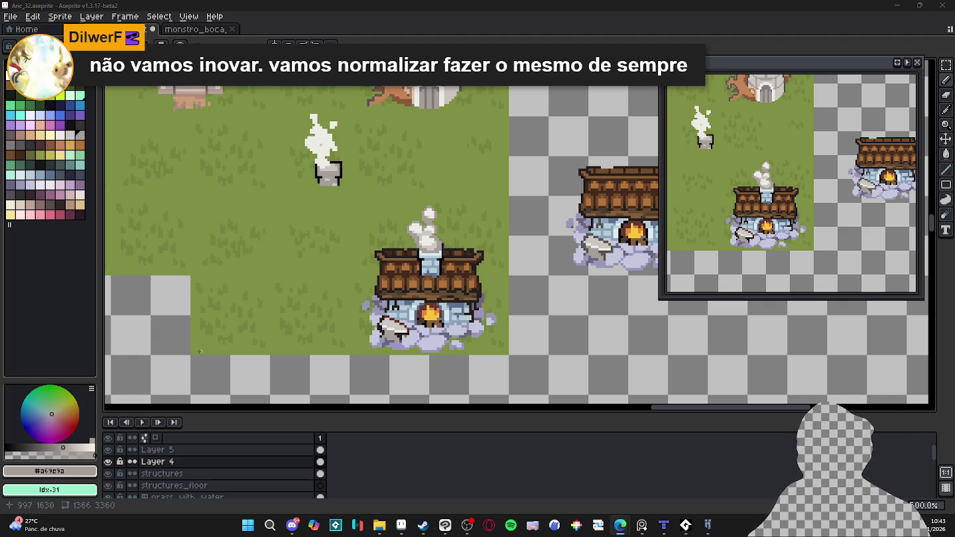
{"action": "scroll", "coordinate": [432, 284], "scroll_direction": "down", "scroll_amount": 1}
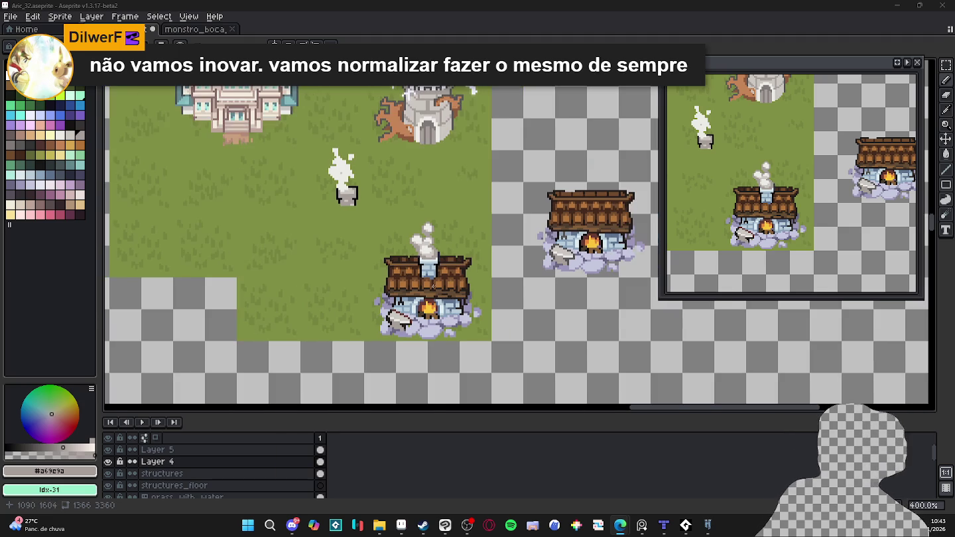
{"action": "scroll", "coordinate": [433, 284], "scroll_direction": "up", "scroll_amount": 3}
{"action": "scroll", "coordinate": [438, 267], "scroll_direction": "up", "scroll_amount": 2}
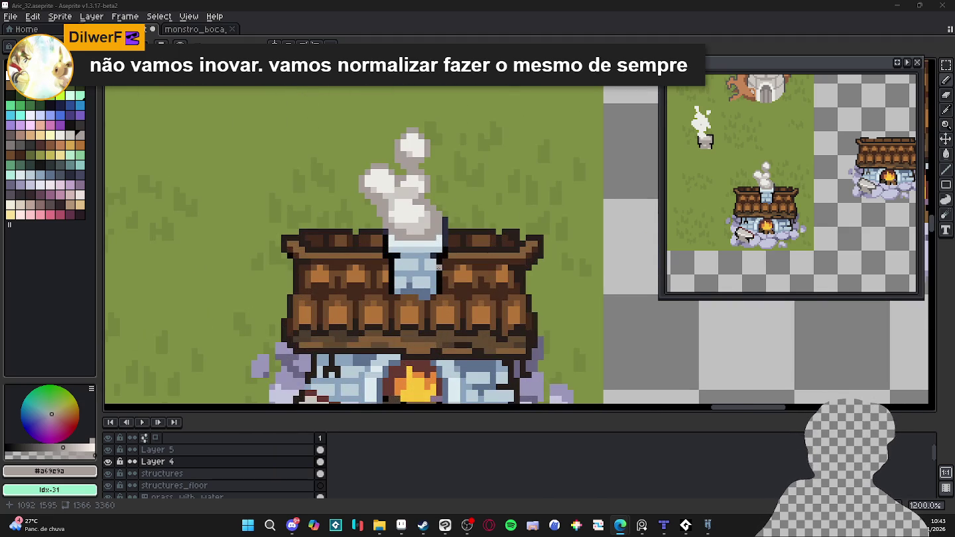
{"action": "left_click", "coordinate": [441, 264], "text": "alt"}
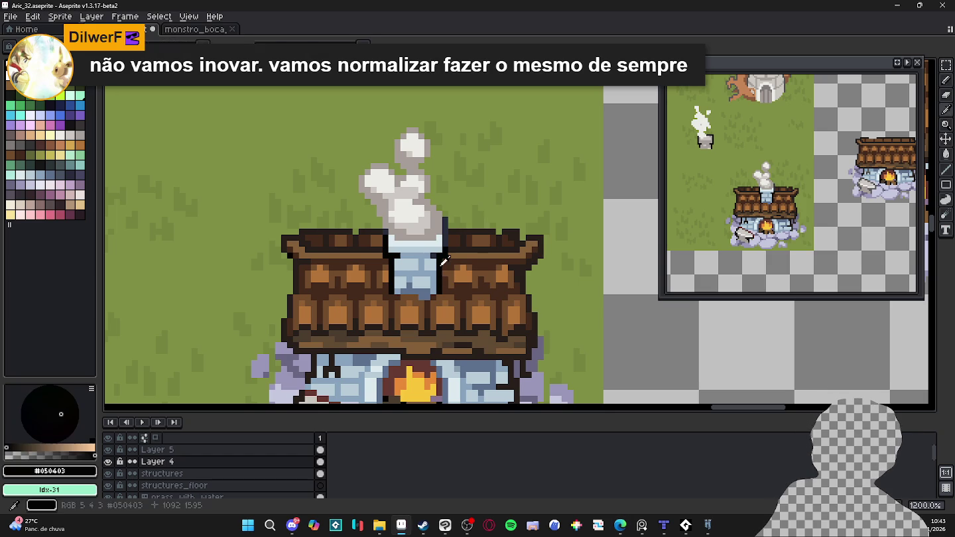
{"action": "left_click", "coordinate": [434, 236], "text": "alt"}
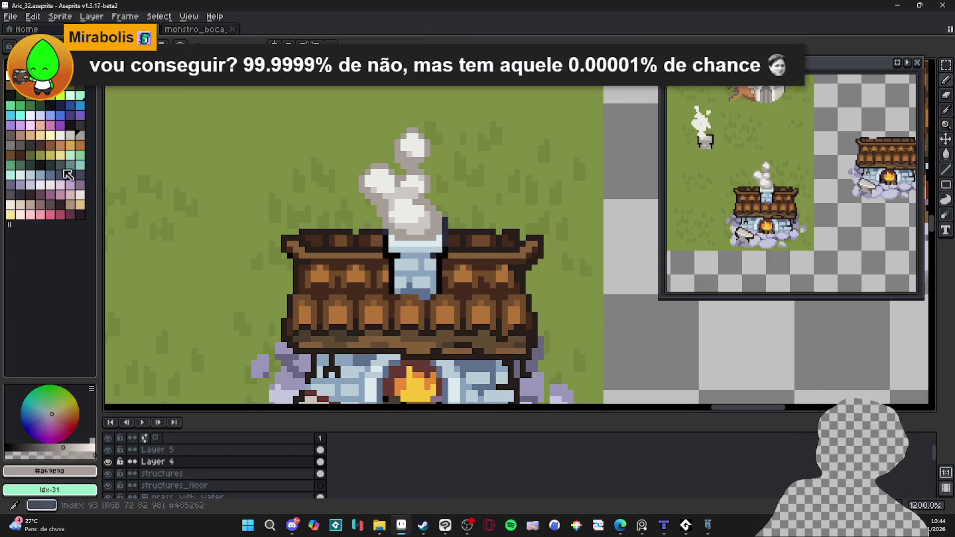
{"action": "left_click", "coordinate": [24, 144]}
{"action": "scroll", "coordinate": [448, 273], "scroll_direction": "up", "scroll_amount": 3}
{"action": "left_click", "coordinate": [30, 145]}
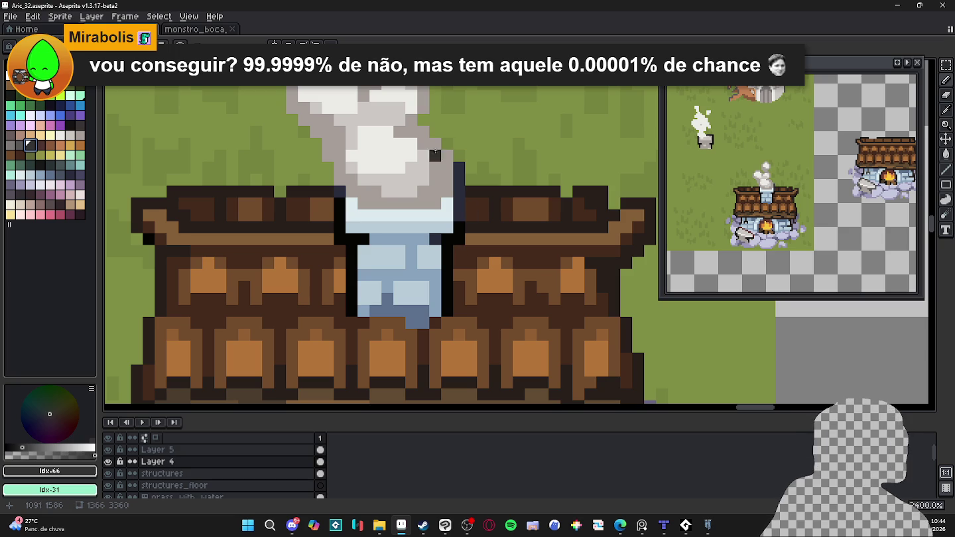
- Repaint pixels in the middle and upper smoke puffs with light grey #ccc8c4
{"action": "left_click", "coordinate": [405, 183], "text": "alt"}
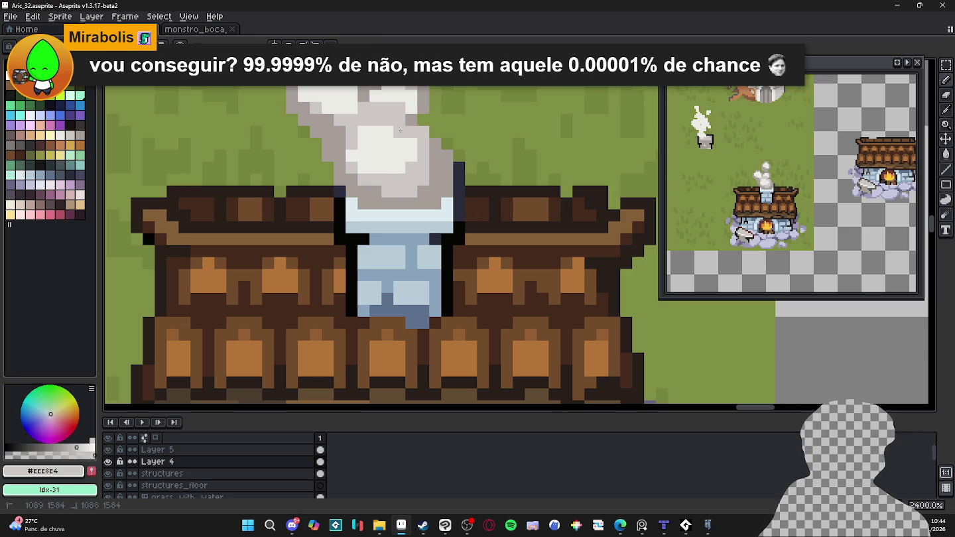
{"action": "left_click", "coordinate": [436, 157]}
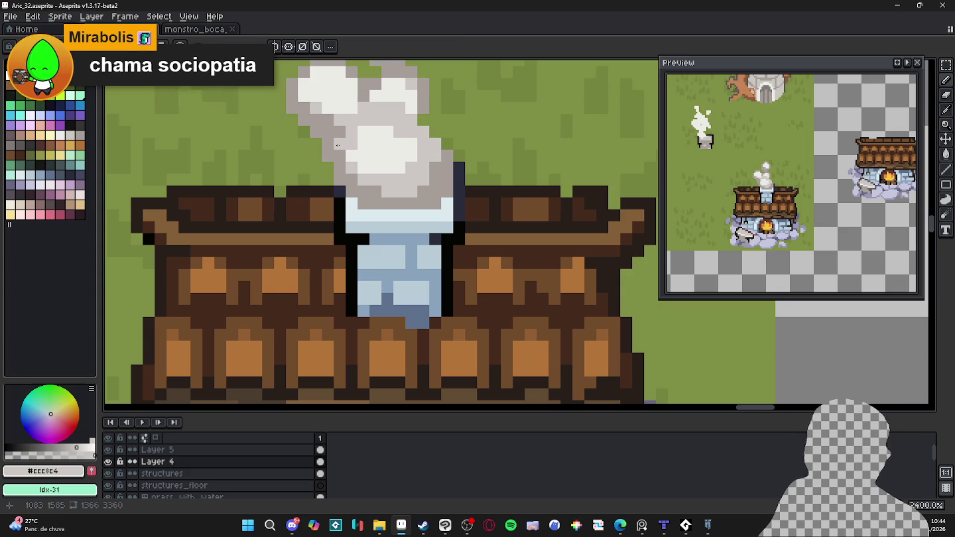
{"action": "left_click", "coordinate": [372, 132], "text": "alt"}
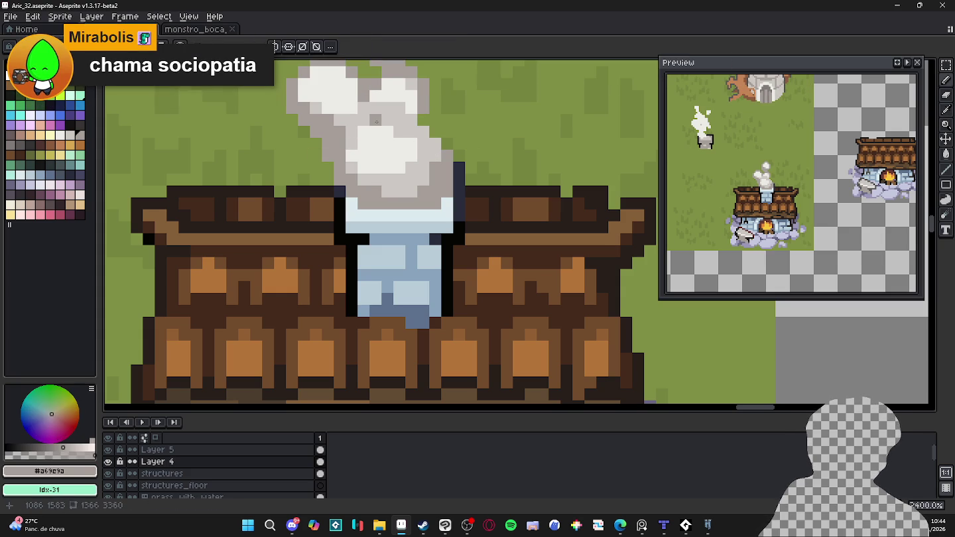
{"action": "left_click", "coordinate": [375, 180], "text": "alt"}
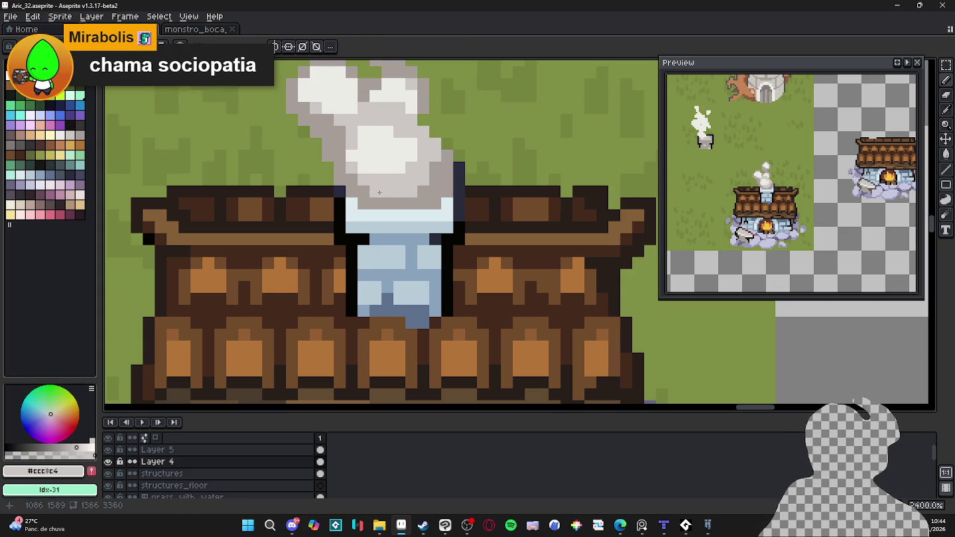
{"action": "left_click", "coordinate": [396, 196], "text": "alt"}
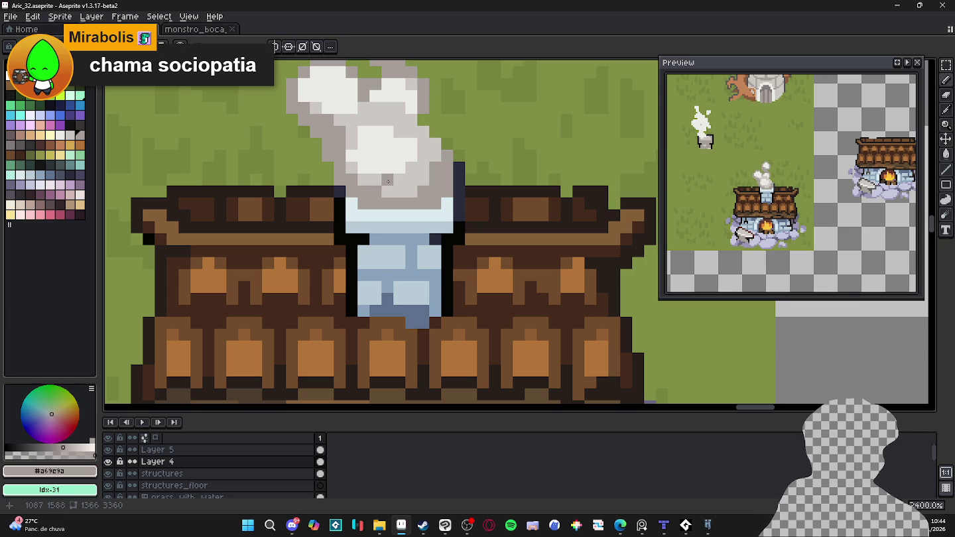
{"action": "left_click", "coordinate": [393, 174], "text": "alt"}
{"action": "left_click_drag", "start_coordinate": [376, 154], "coordinate": [360, 160]}
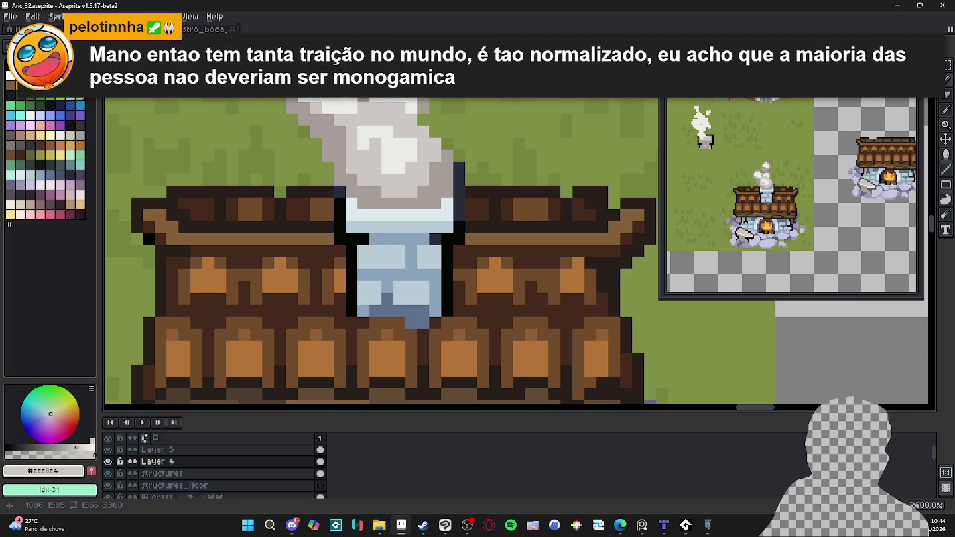
{"action": "left_click_drag", "start_coordinate": [376, 141], "coordinate": [383, 138]}
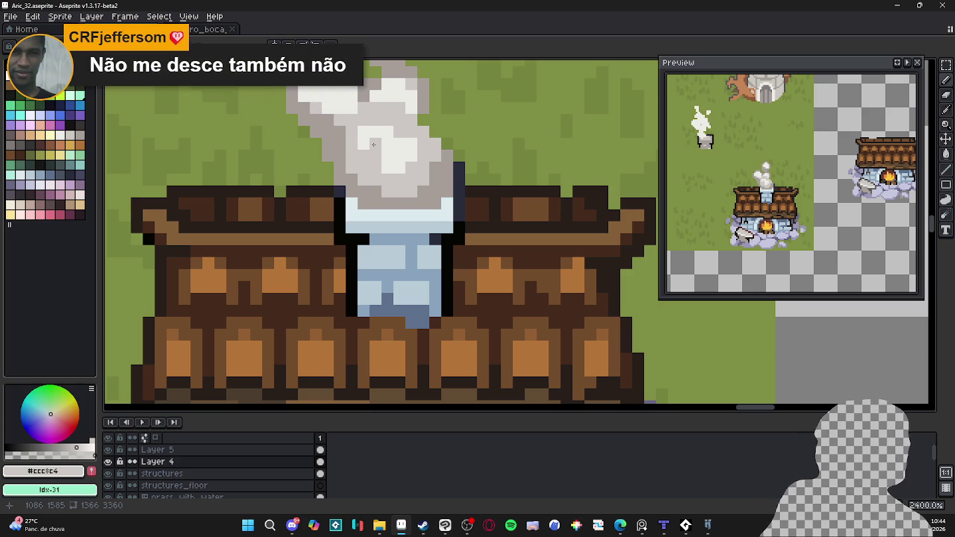
{"action": "scroll", "coordinate": [378, 174], "scroll_direction": "down", "scroll_amount": 3}
{"action": "scroll", "coordinate": [388, 199], "scroll_direction": "up", "scroll_amount": 1}
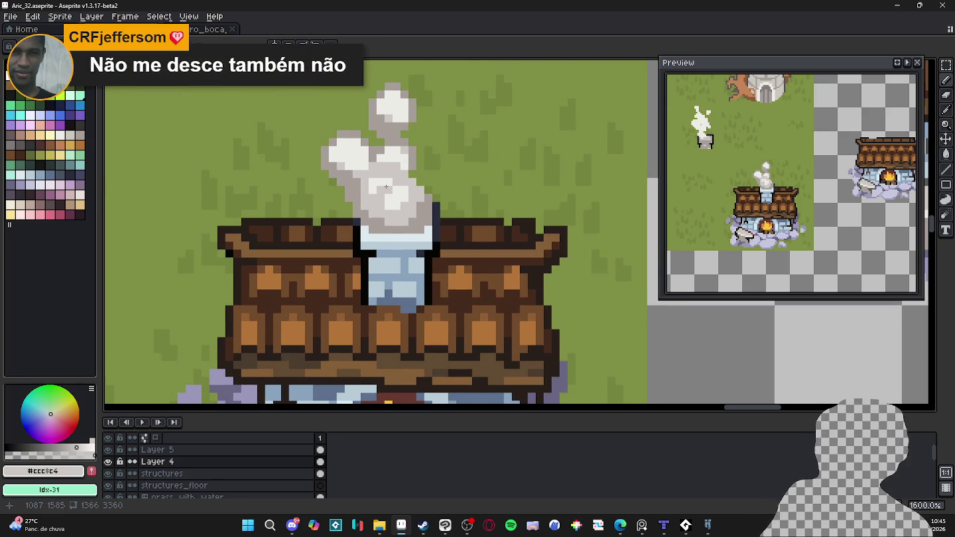
- Add one light smoke pixel on the grass left of the chimney smoke
{"action": "left_click", "coordinate": [388, 183], "text": "alt"}
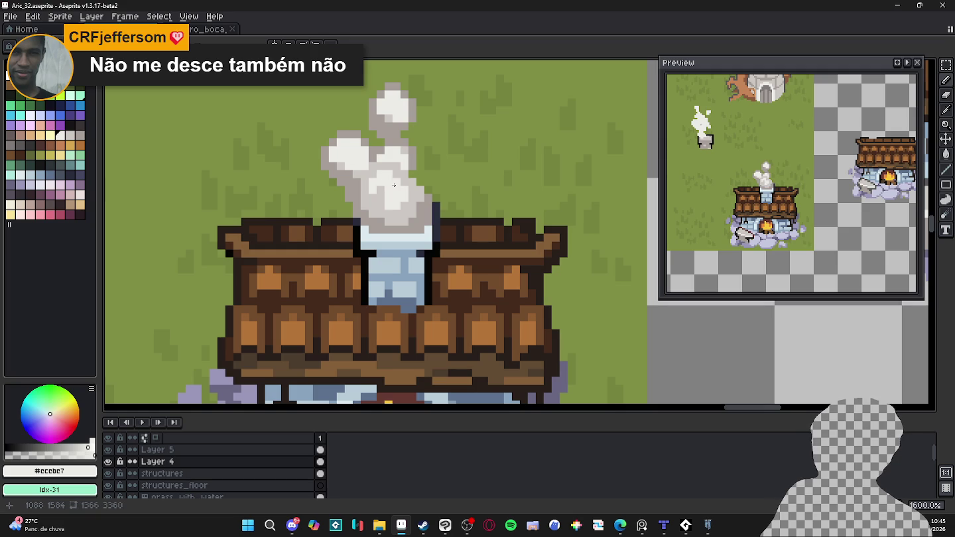
{"action": "left_click", "coordinate": [388, 158], "text": "alt"}
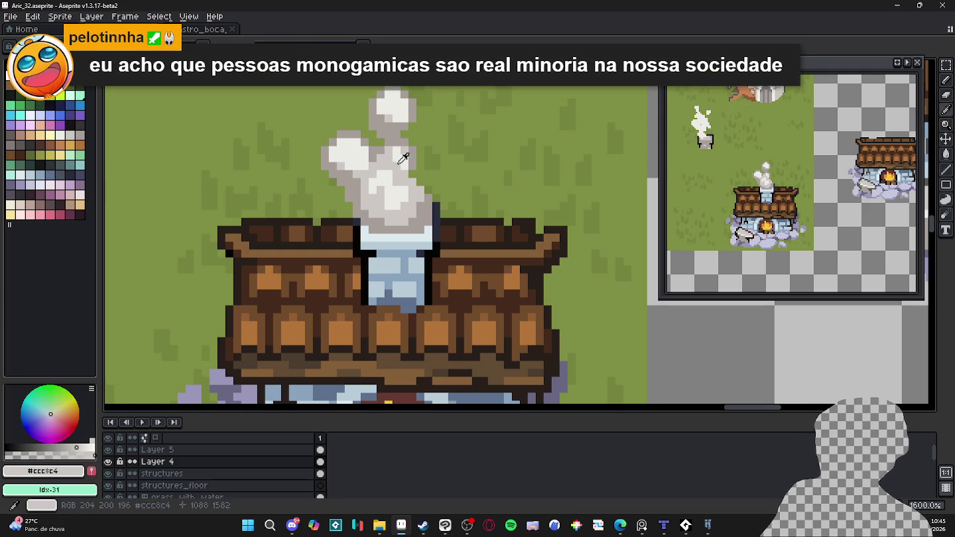
{"action": "left_click", "coordinate": [397, 163], "text": "alt"}
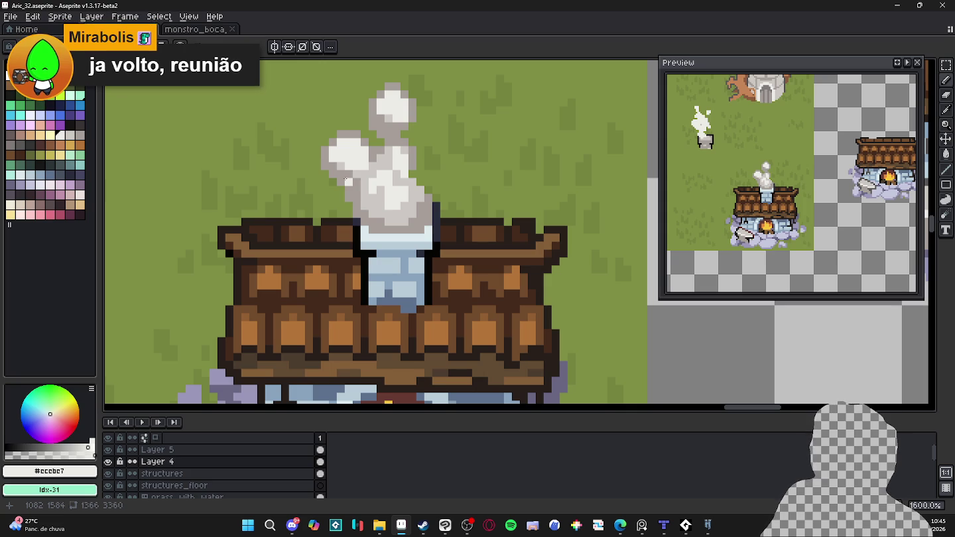
{"action": "left_click", "coordinate": [340, 182]}
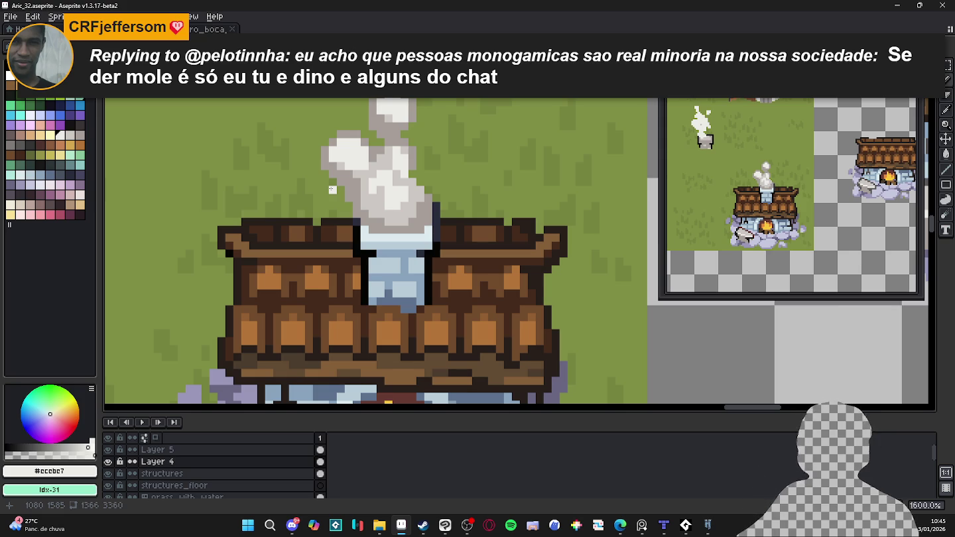
{"action": "left_click", "coordinate": [387, 302], "text": "alt"}
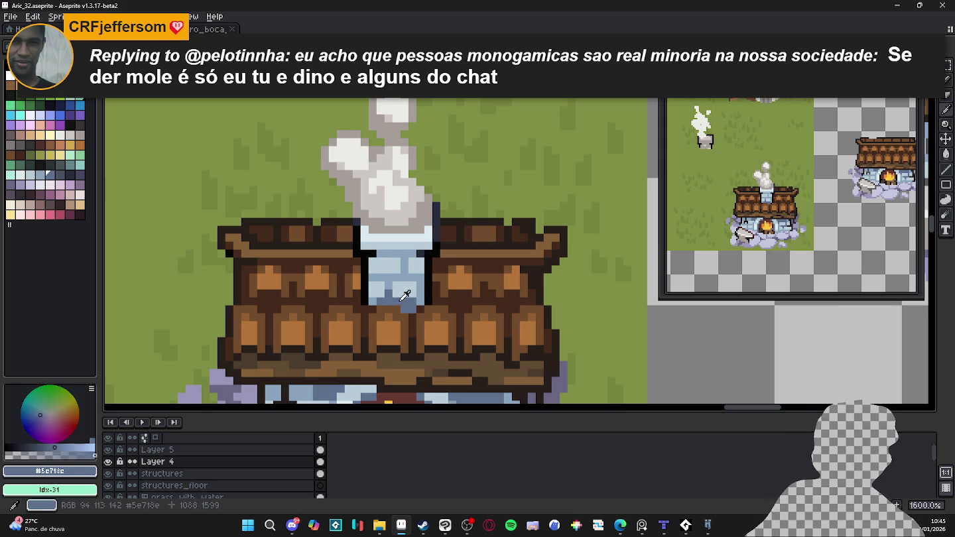
- Shade the chimney stones with darker blue-grey pixels
{"action": "left_click_drag", "start_coordinate": [411, 259], "coordinate": [395, 282]}
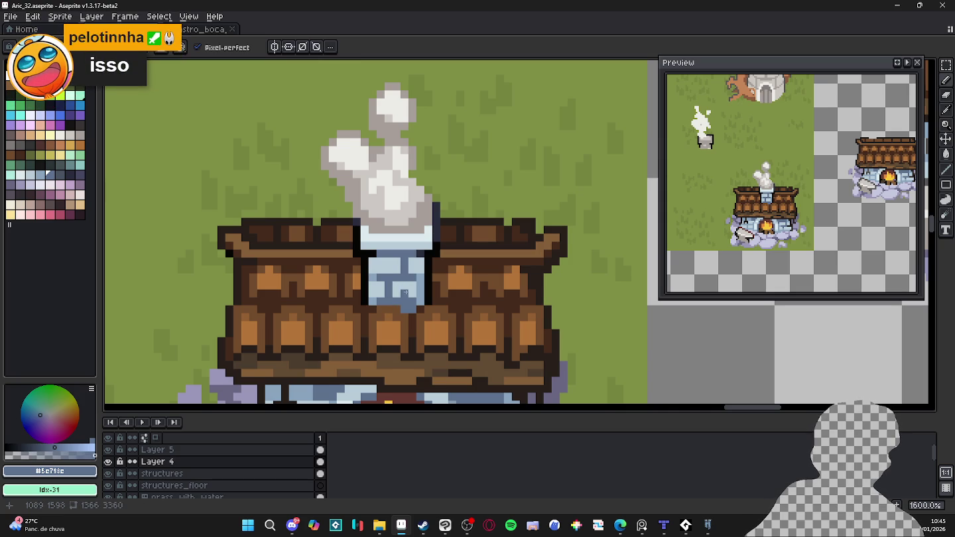
{"action": "left_click", "coordinate": [411, 281], "text": "alt"}
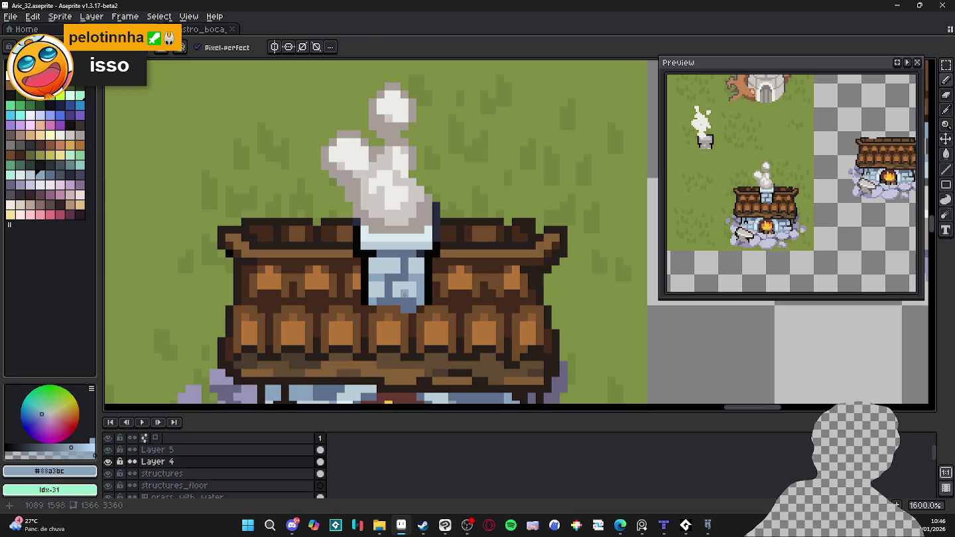
{"action": "mouse_move", "coordinate": [390, 262]}
{"action": "left_mouse_down"}
{"action": "mouse_move", "coordinate": [407, 279]}
{"action": "mouse_move", "coordinate": [381, 271]}
{"action": "mouse_move", "coordinate": [416, 271]}
{"action": "left_mouse_up"}
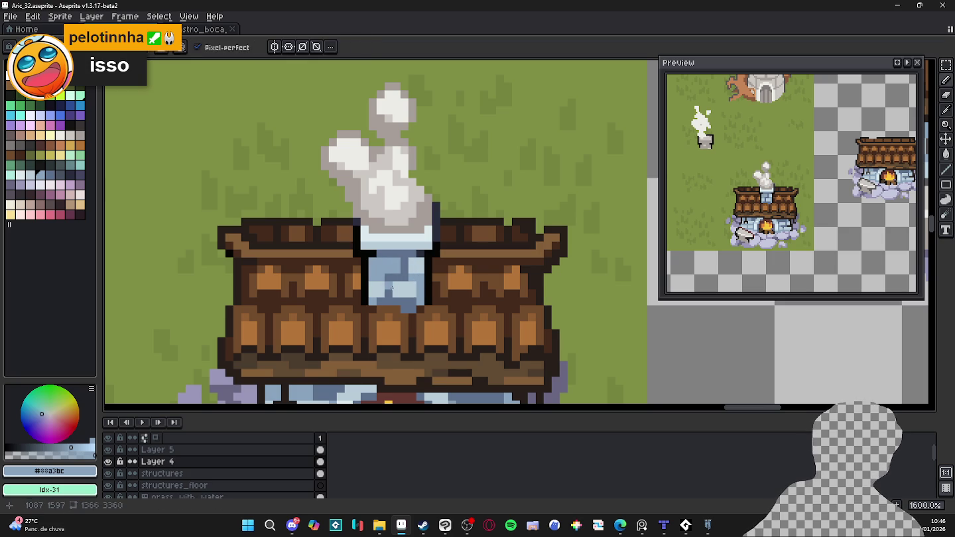
{"action": "left_click", "coordinate": [373, 279], "text": "alt"}
{"action": "left_click", "coordinate": [412, 278]}
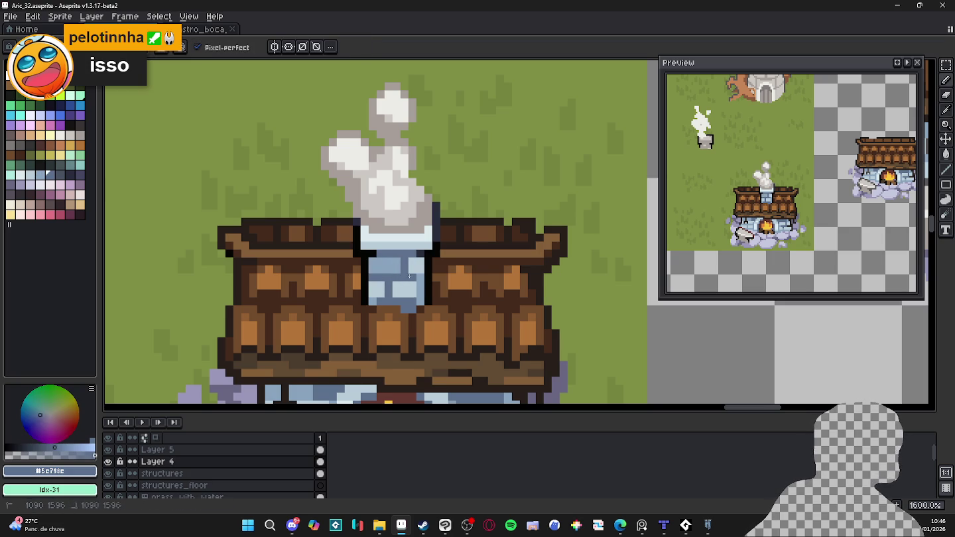
{"action": "left_click", "coordinate": [412, 285]}
{"action": "left_click", "coordinate": [402, 292], "text": "alt"}
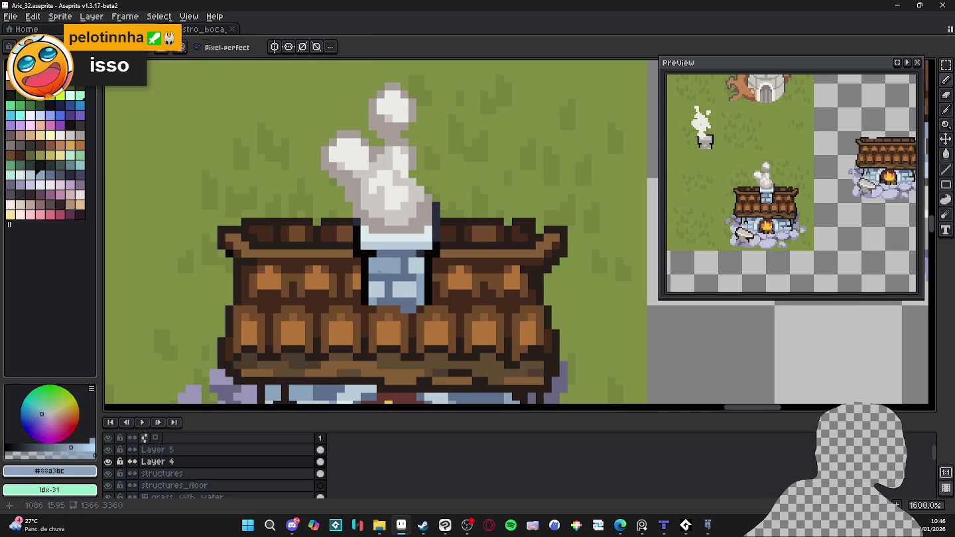
{"action": "left_click_drag", "start_coordinate": [411, 301], "coordinate": [410, 295]}
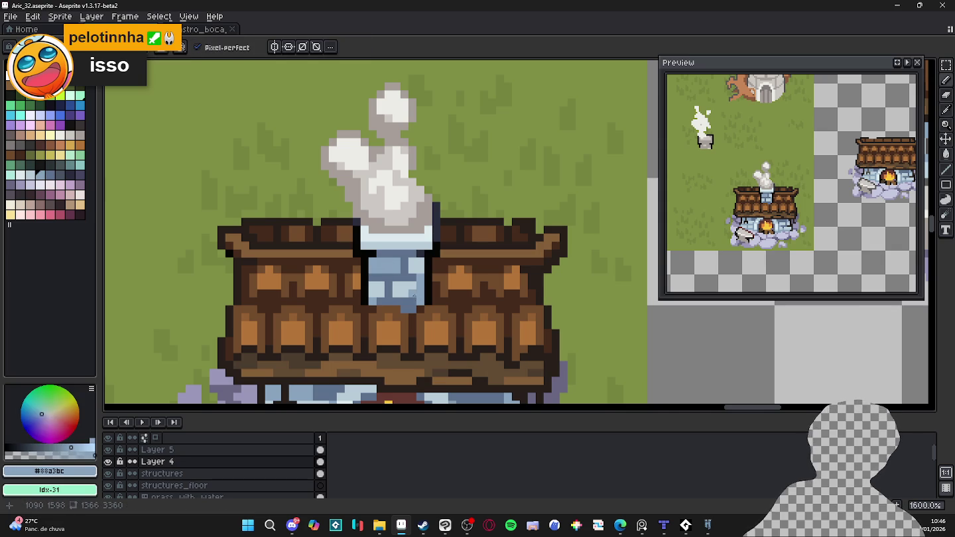
{"action": "left_click", "coordinate": [415, 295], "text": "alt"}
{"action": "left_click", "coordinate": [422, 286]}
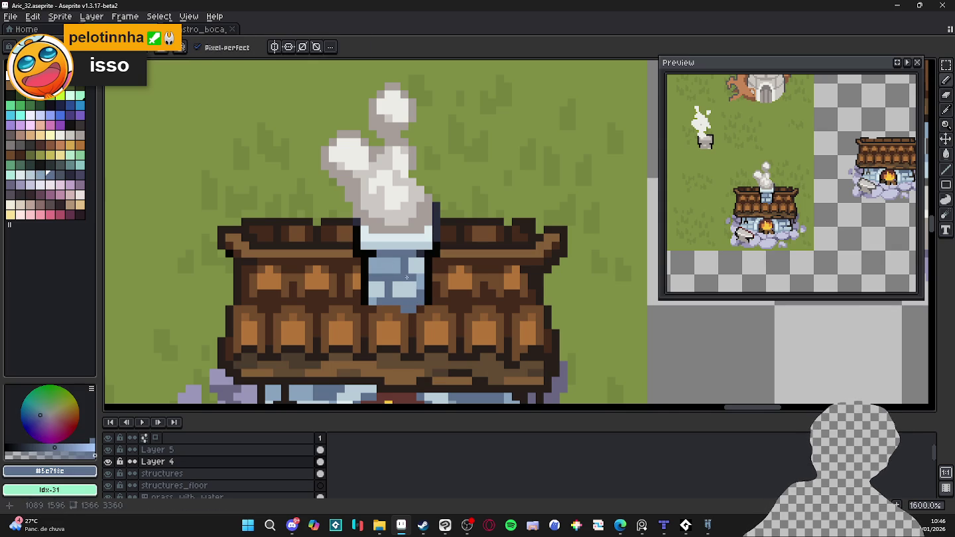
- Undo the stray dark pixels around the chimney top and save Aric_32.aseprite
{"action": "left_click", "coordinate": [380, 254], "text": "alt"}
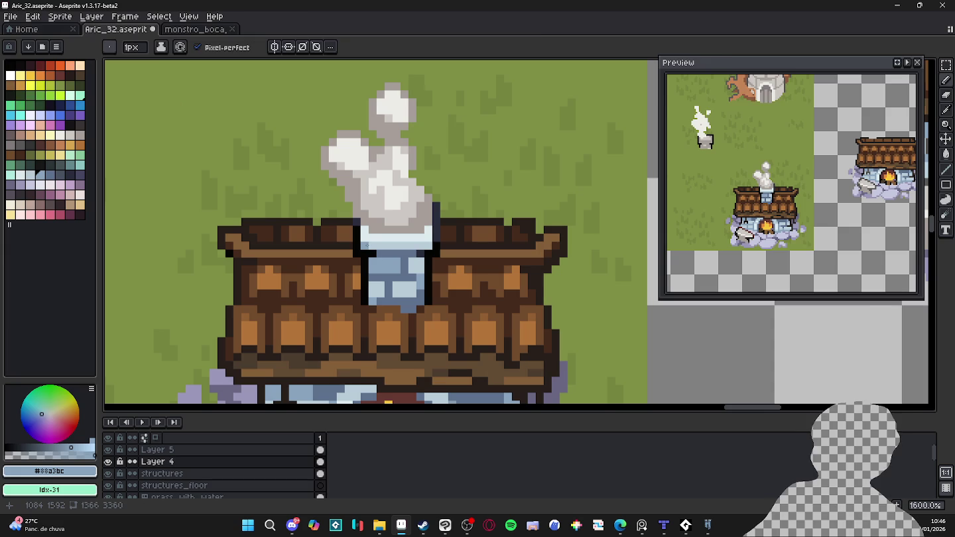
{"action": "left_click", "coordinate": [367, 243], "text": "alt"}
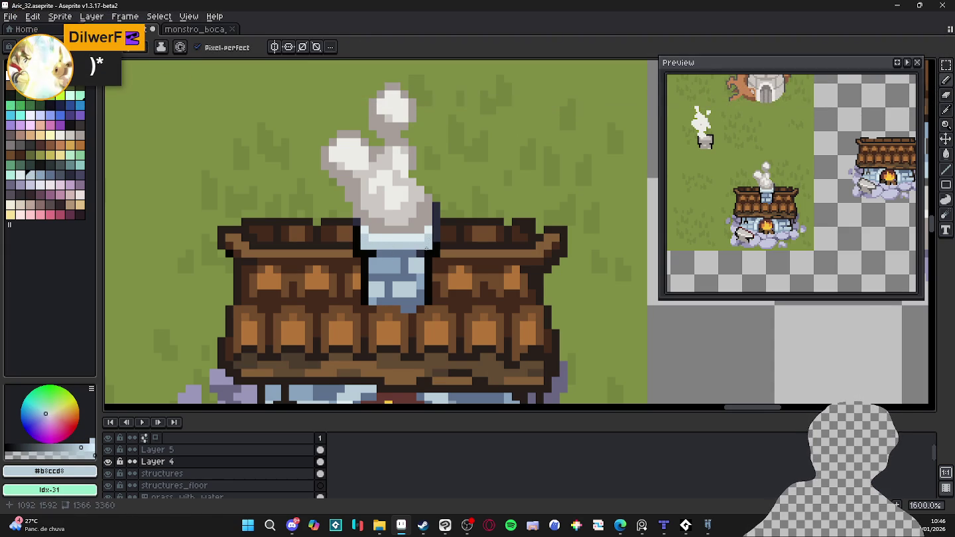
{"action": "left_click", "coordinate": [393, 249], "text": "alt"}
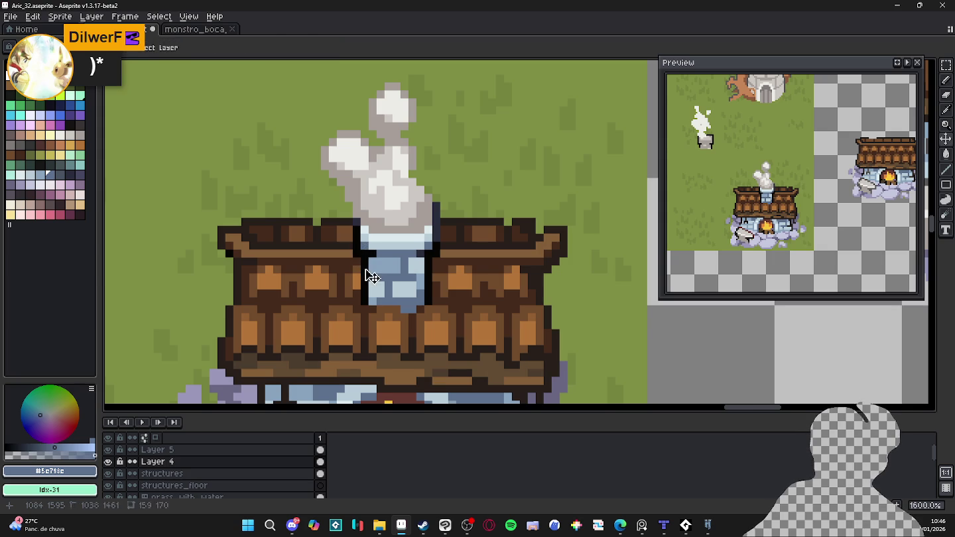
{"action": "left_click", "coordinate": [372, 253], "text": "alt"}
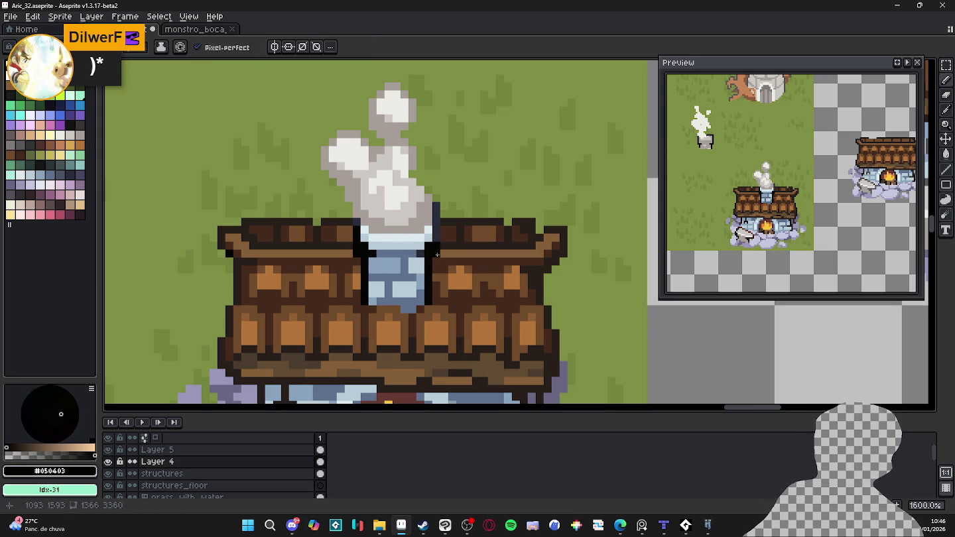
{"action": "left_click", "coordinate": [436, 254], "text": "alt"}
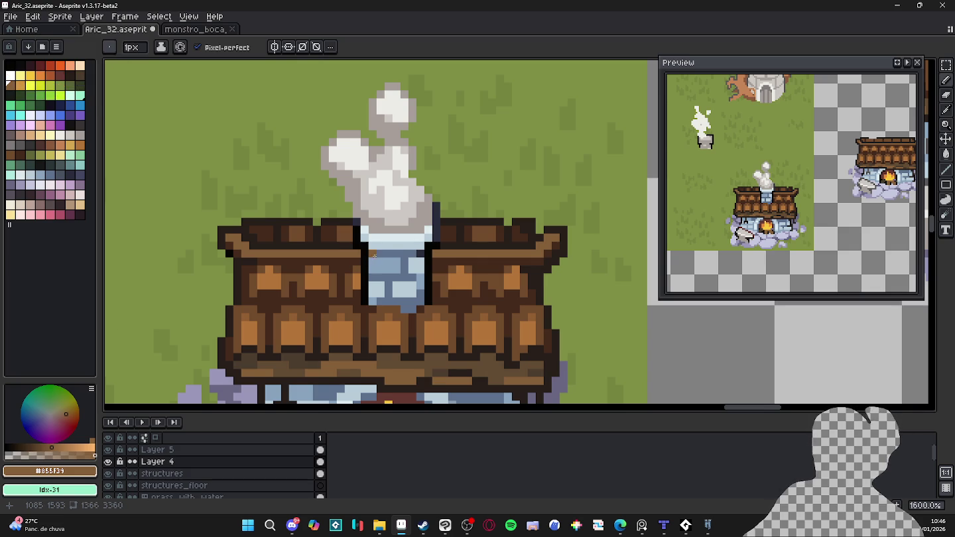
{"action": "key", "text": "ctrl+z"}
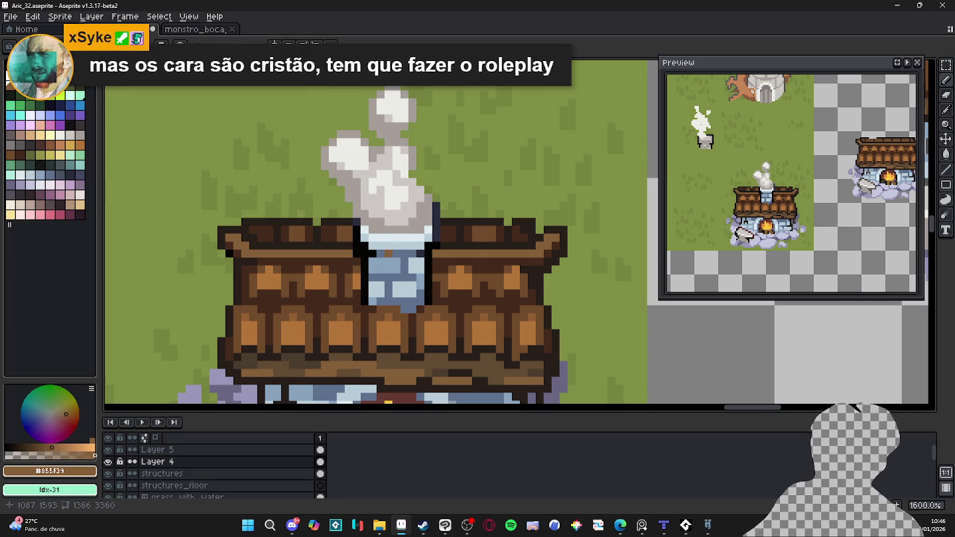
{"action": "key", "text": "ctrl+z"}
{"action": "key", "text": "ctrl+z"}
{"action": "key", "text": "ctrl+z"}
{"action": "key", "text": "ctrl+z"}
{"action": "key", "text": "ctrl+z"}
{"action": "key", "text": "ctrl+s"}
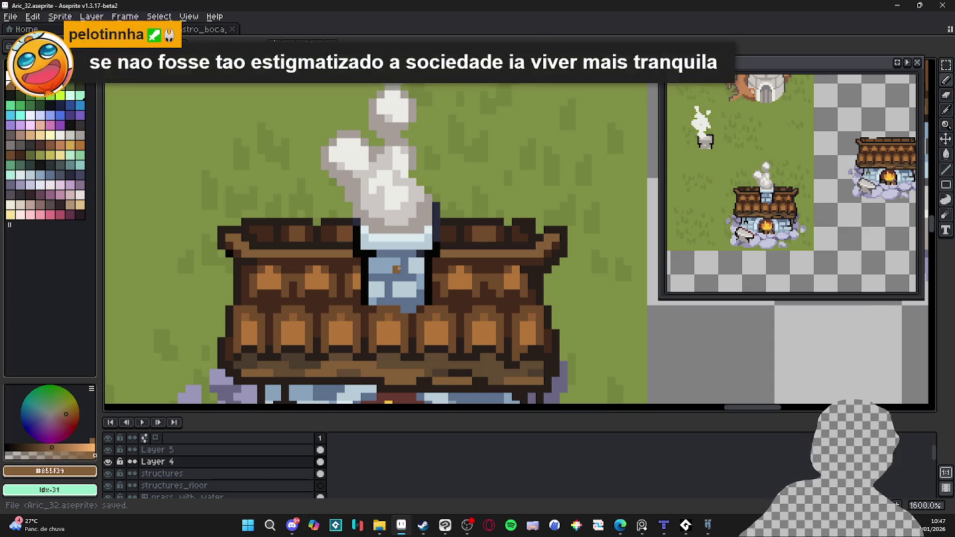
{"action": "key", "text": "alt"}
- Sample the smoke greys and add grey pixels above the top of the smoke
{"action": "left_click", "coordinate": [367, 166], "text": "alt"}
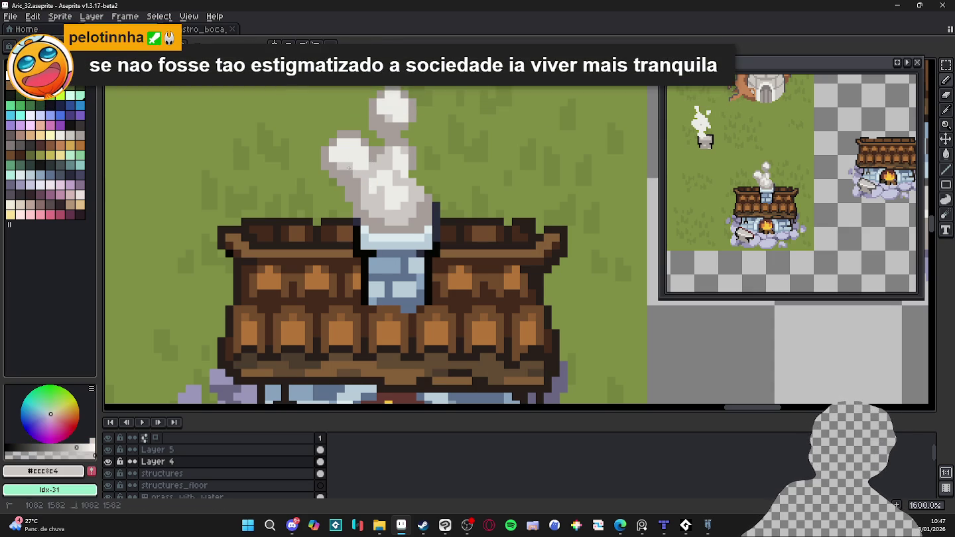
{"action": "scroll", "coordinate": [389, 201], "scroll_direction": "down", "scroll_amount": 1}
{"action": "scroll", "coordinate": [395, 199], "scroll_direction": "down", "scroll_amount": 1}
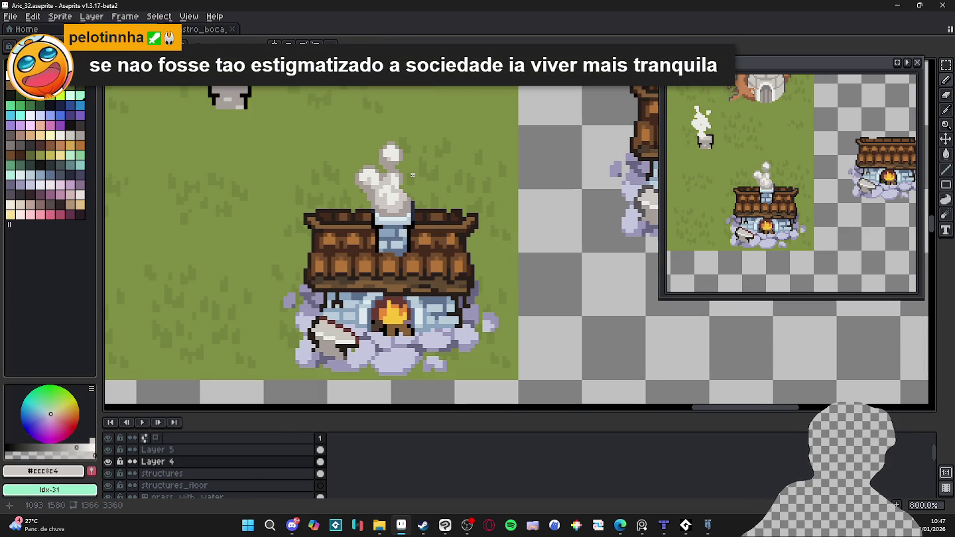
{"action": "scroll", "coordinate": [394, 156], "scroll_direction": "up", "scroll_amount": 2}
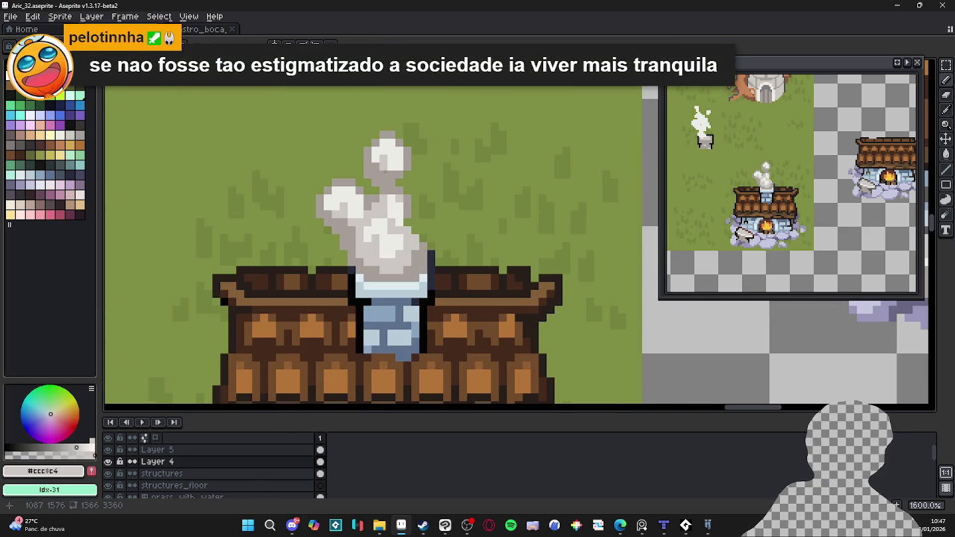
{"action": "left_click", "coordinate": [389, 173], "text": "alt"}
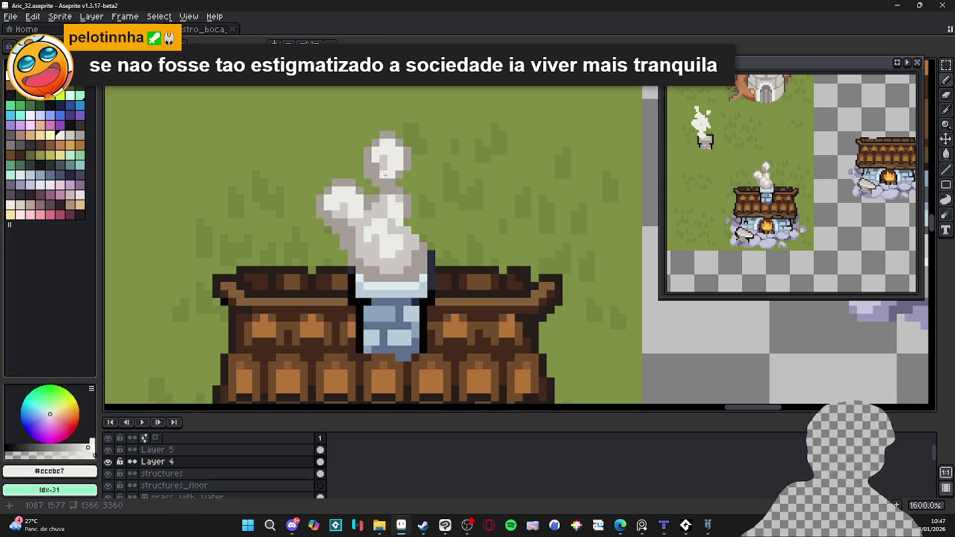
{"action": "left_click", "coordinate": [390, 173], "text": "alt"}
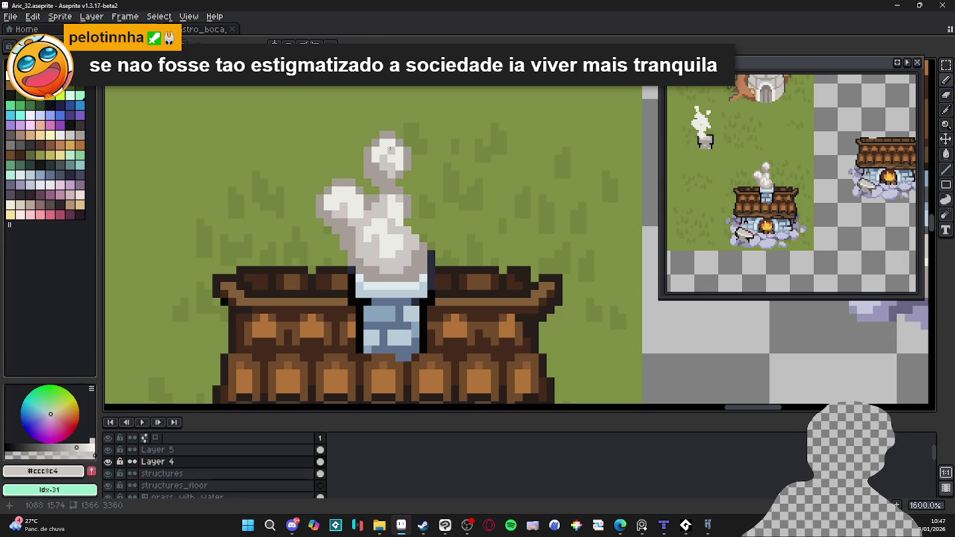
{"action": "left_click", "coordinate": [391, 159], "text": "alt"}
{"action": "left_click", "coordinate": [391, 131], "text": "alt"}
{"action": "left_click", "coordinate": [383, 126]}
{"action": "left_click", "coordinate": [391, 126]}
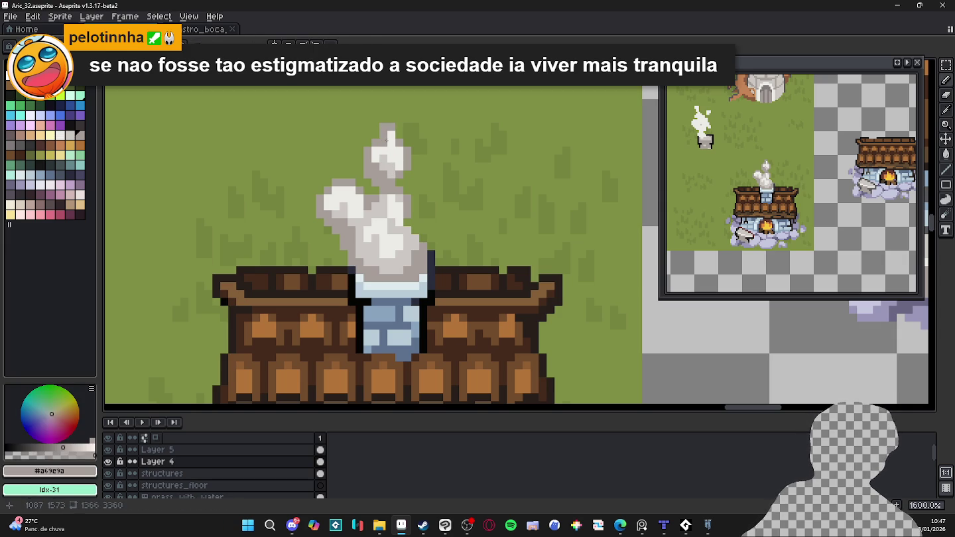
- Undo the stray grey smoke pixels and zoom out to check the whole house
{"action": "key", "text": "ctrl+z"}
{"action": "key", "text": "ctrl+z"}
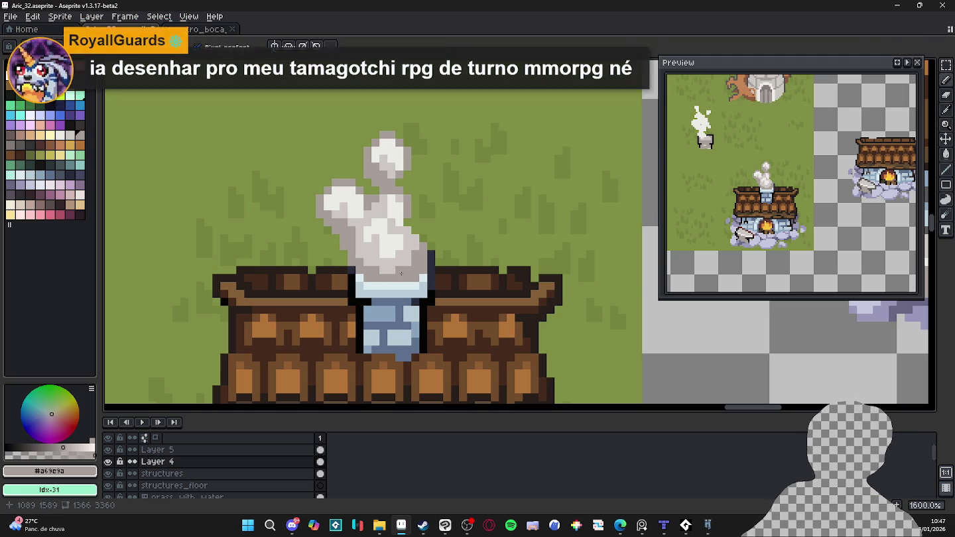
{"action": "left_click_drag", "start_coordinate": [412, 266], "coordinate": [427, 267]}
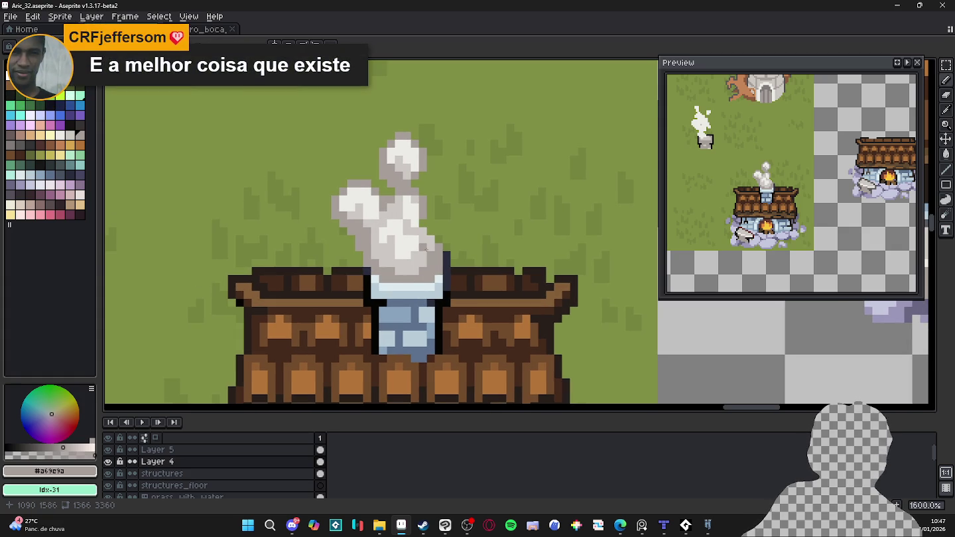
{"action": "scroll", "coordinate": [390, 266], "scroll_direction": "up", "scroll_amount": 2}
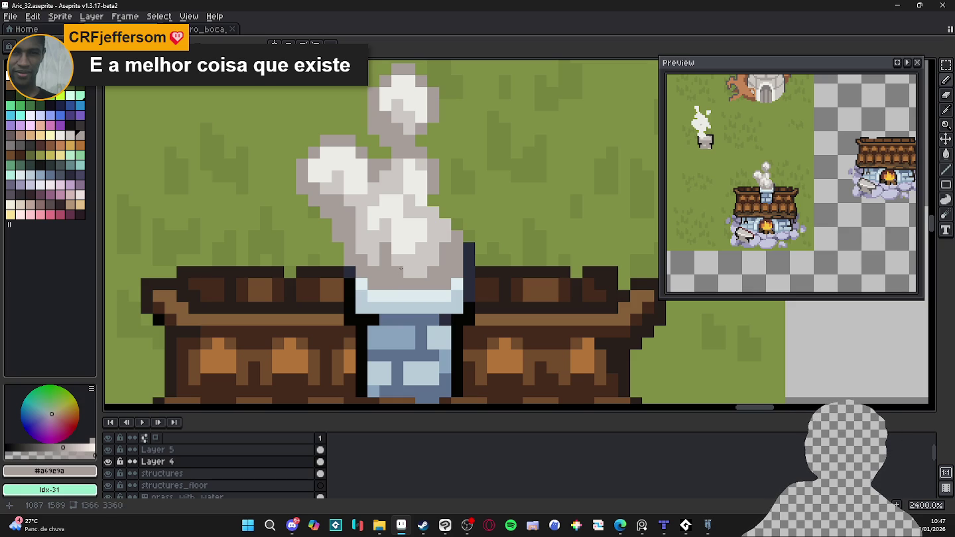
{"action": "scroll", "coordinate": [405, 268], "scroll_direction": "down", "scroll_amount": 5}
{"action": "scroll", "coordinate": [403, 268], "scroll_direction": "down", "scroll_amount": 2}
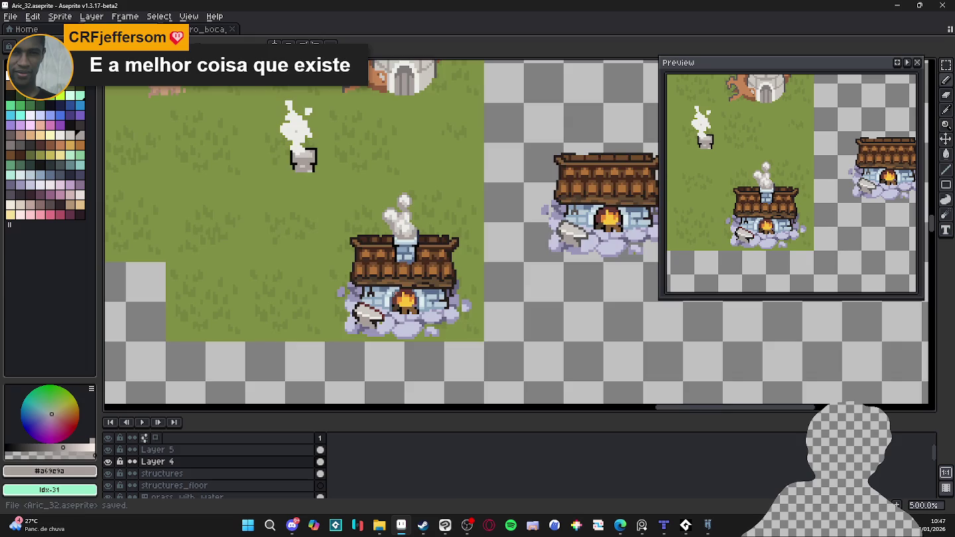
{"action": "scroll", "coordinate": [381, 275], "scroll_direction": "up", "scroll_amount": 4}
{"action": "scroll", "coordinate": [379, 275], "scroll_direction": "up", "scroll_amount": 1}
- Sample the dark brown roof outline, add a pixel on the roof's right edge, then save and deselect
{"action": "left_click", "coordinate": [380, 274], "text": "alt"}
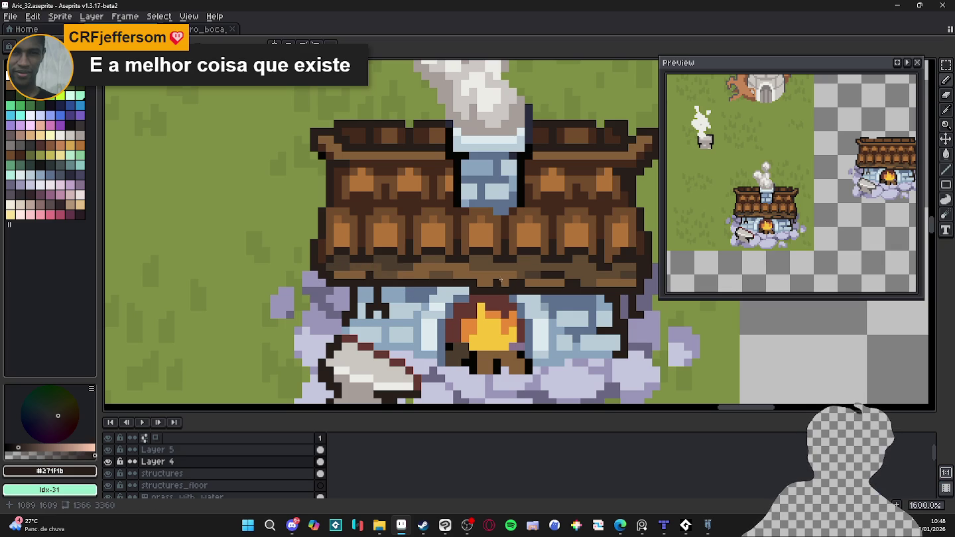
{"action": "scroll", "coordinate": [625, 289], "scroll_direction": "down", "scroll_amount": 1}
{"action": "left_click", "coordinate": [629, 281]}
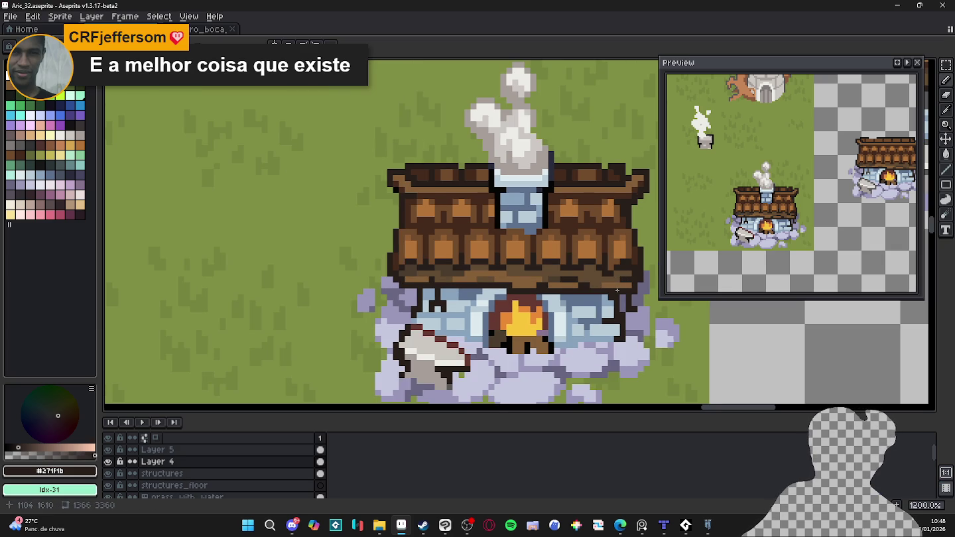
{"action": "scroll", "coordinate": [597, 289], "scroll_direction": "down", "scroll_amount": 1}
{"action": "scroll", "coordinate": [565, 287], "scroll_direction": "down", "scroll_amount": 1}
{"action": "key", "text": "ctrl+s"}
{"action": "key", "text": "ctrl+d"}
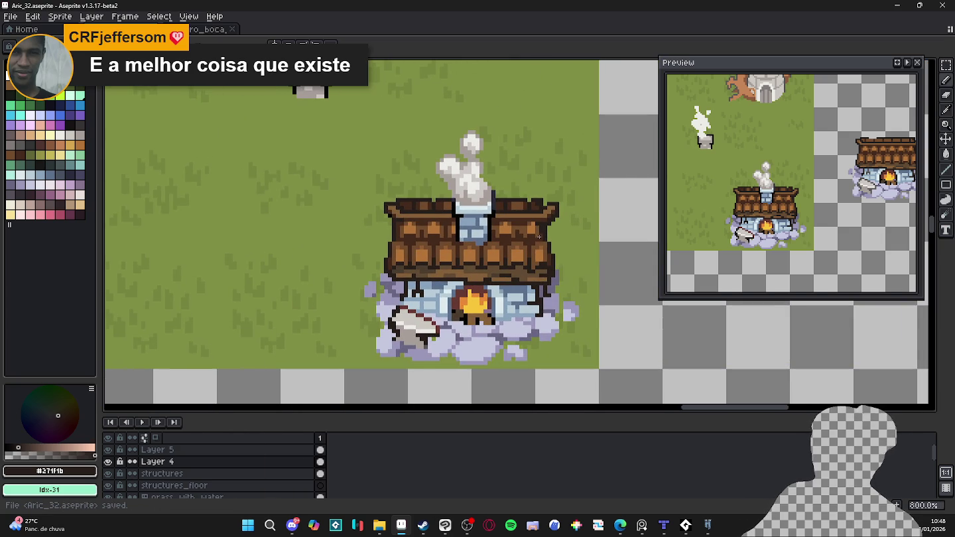
- Shift the view so the house sits further left and save the map
{"action": "scroll", "coordinate": [539, 237], "scroll_direction": "up", "scroll_amount": 1}
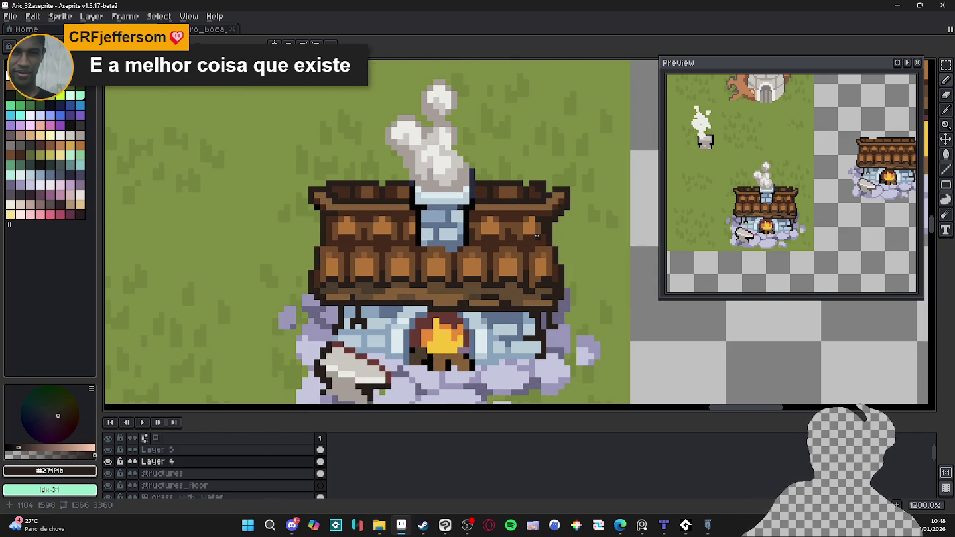
{"action": "scroll", "coordinate": [332, 206], "scroll_direction": "up", "scroll_amount": 2}
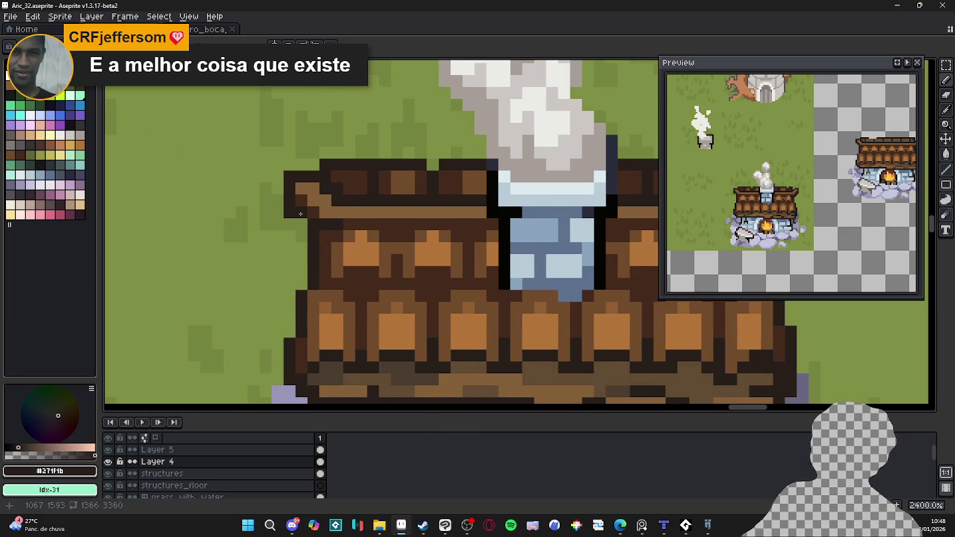
{"action": "scroll", "coordinate": [307, 210], "scroll_direction": "down", "scroll_amount": 2}
{"action": "scroll", "coordinate": [298, 253], "scroll_direction": "up", "scroll_amount": 1}
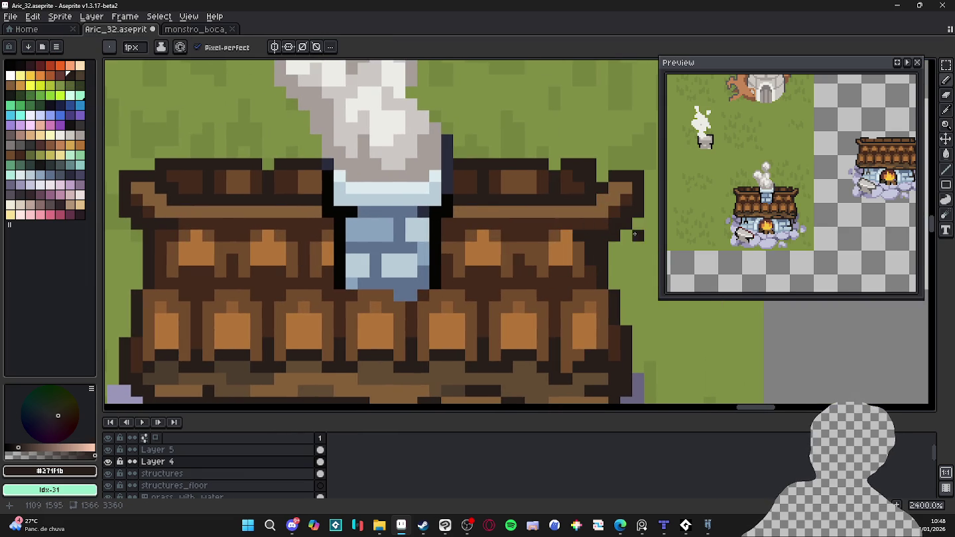
{"action": "scroll", "coordinate": [538, 267], "scroll_direction": "down", "scroll_amount": 1}
{"action": "left_click_drag", "start_coordinate": [538, 267], "coordinate": [473, 253]}
{"action": "key", "text": "ctrl+s"}
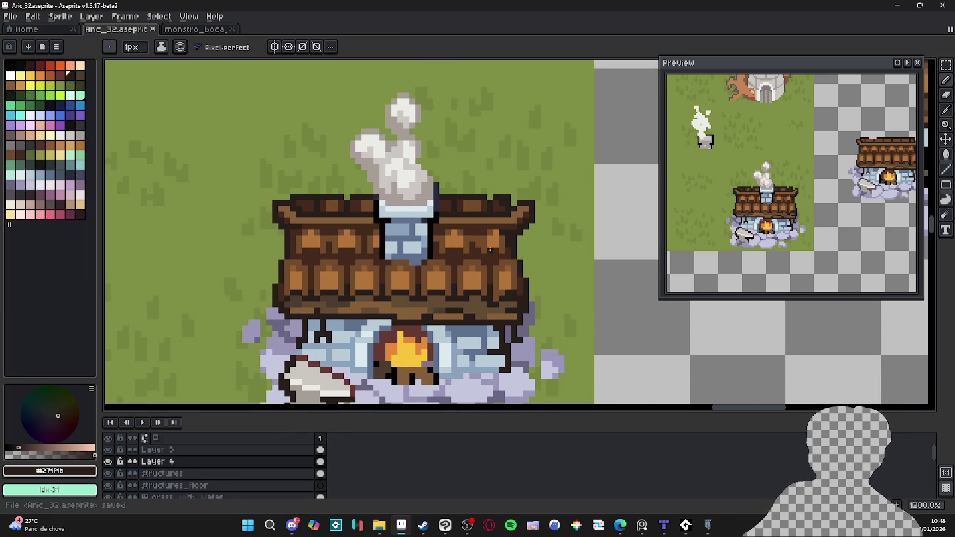
- Sample the orange-brown roof plank colour, pan over the chimney, and save
{"action": "scroll", "coordinate": [341, 239], "scroll_direction": "up", "scroll_amount": 1}
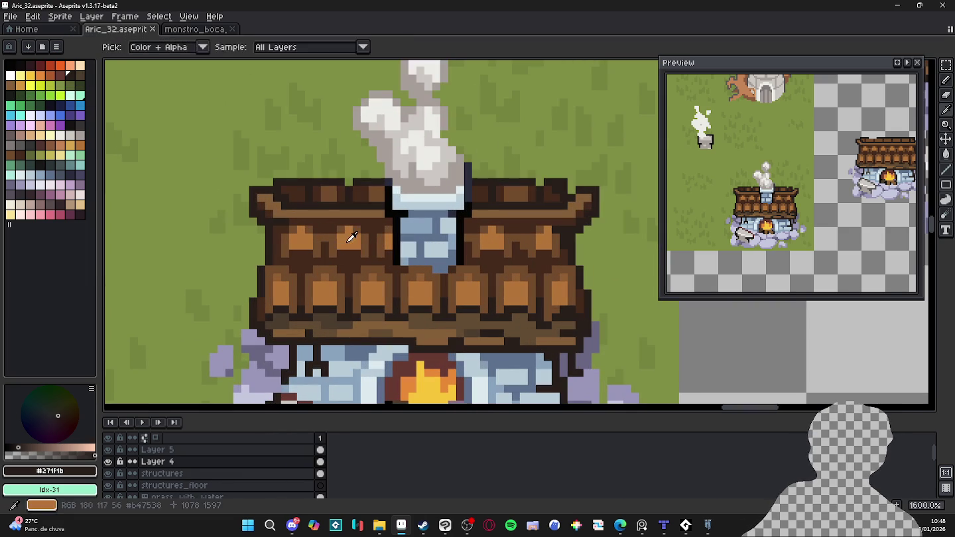
{"action": "left_click", "coordinate": [348, 238], "text": "alt"}
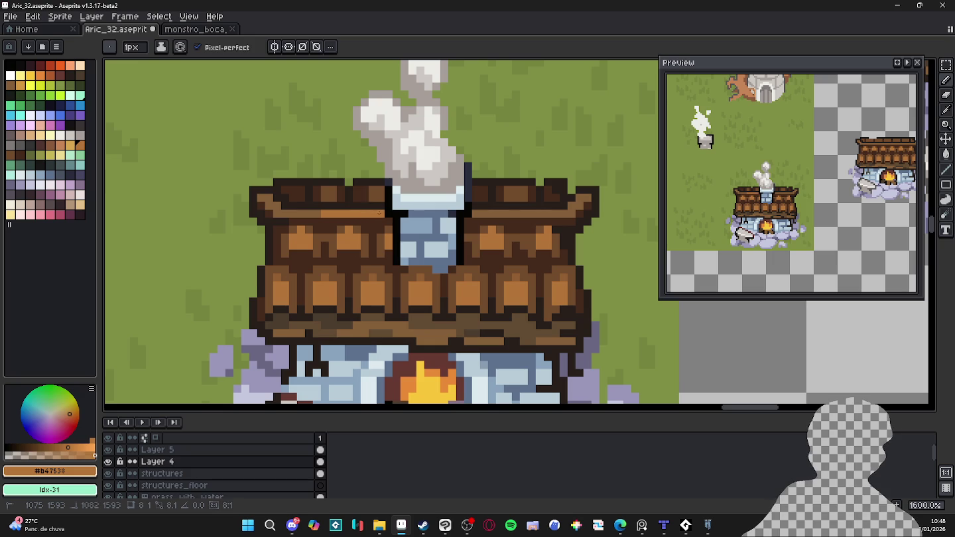
{"action": "left_click_drag", "start_coordinate": [431, 233], "coordinate": [395, 246]}
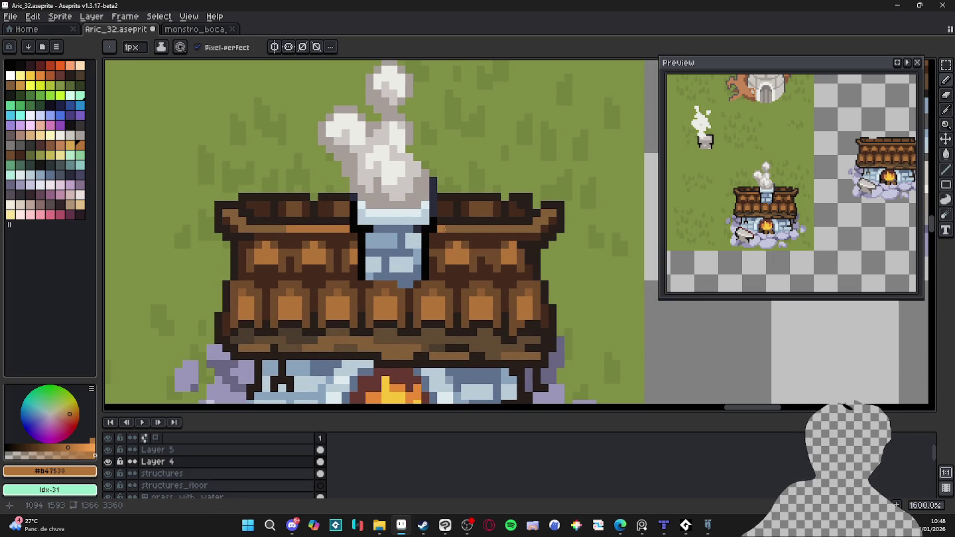
{"action": "scroll", "coordinate": [496, 232], "scroll_direction": "down", "scroll_amount": 5}
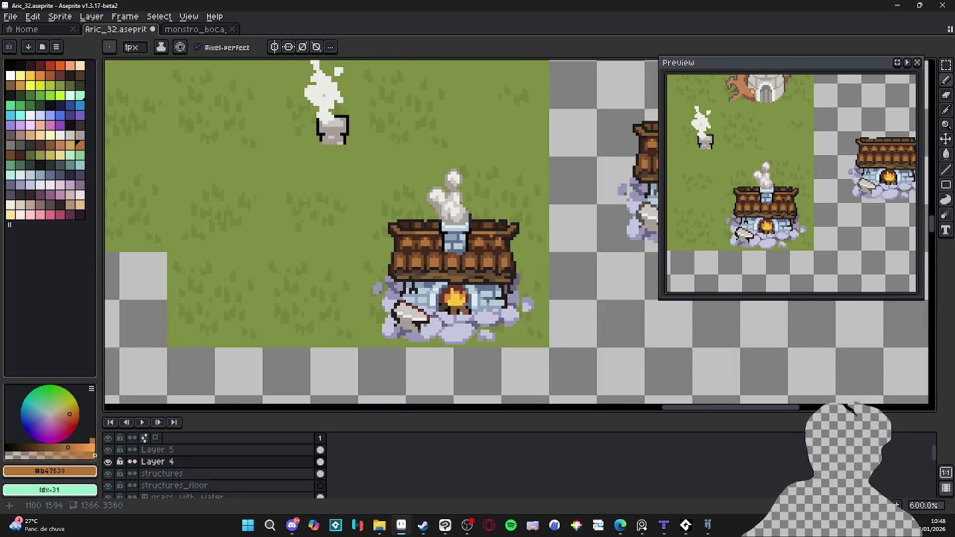
{"action": "scroll", "coordinate": [487, 254], "scroll_direction": "up", "scroll_amount": 1}
{"action": "key", "text": "ctrl+s"}
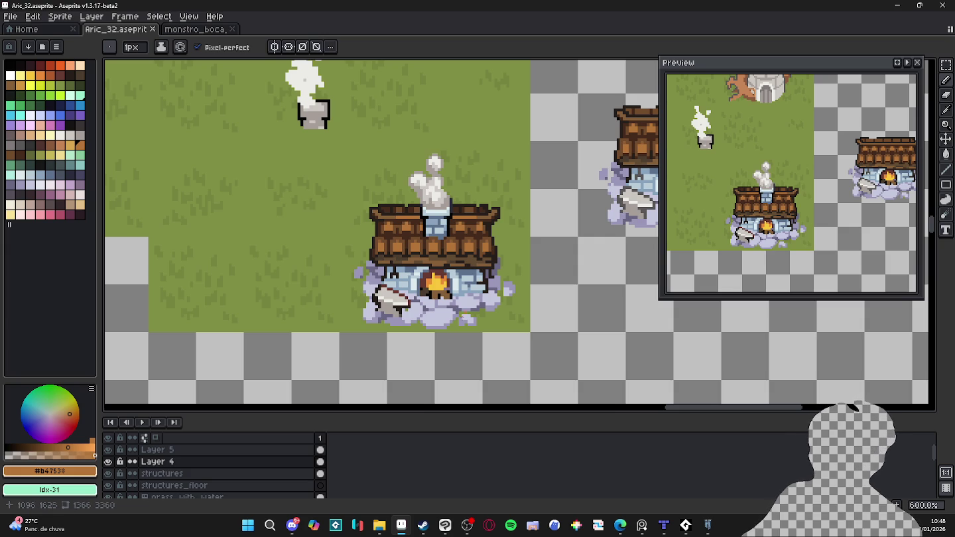
- Paint sampled lavender pixels along the cloud's lower edge, save, and switch to the Move tool
{"action": "scroll", "coordinate": [387, 333], "scroll_direction": "up", "scroll_amount": 1}
{"action": "scroll", "coordinate": [397, 328], "scroll_direction": "up", "scroll_amount": 3}
{"action": "left_click", "coordinate": [424, 320], "text": "alt"}
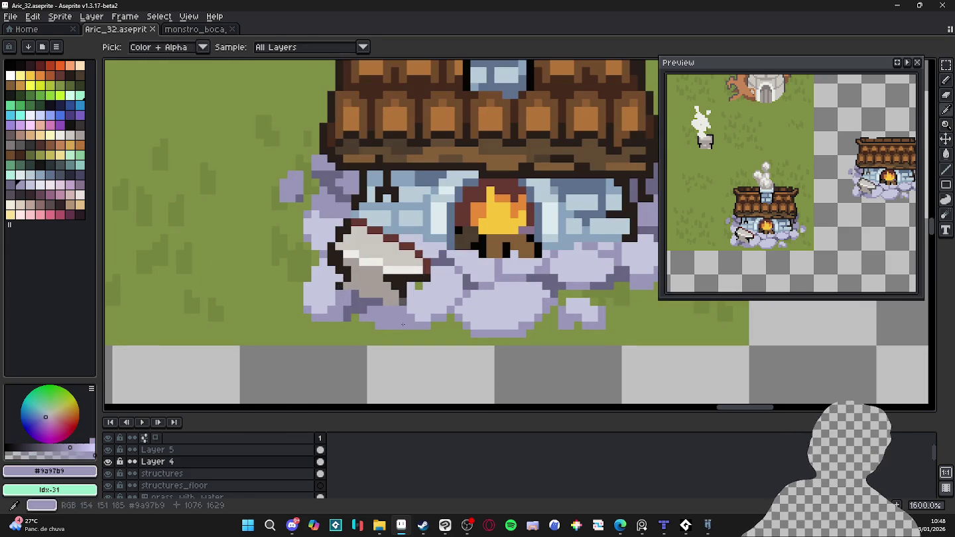
{"action": "left_click_drag", "start_coordinate": [428, 319], "coordinate": [435, 313]}
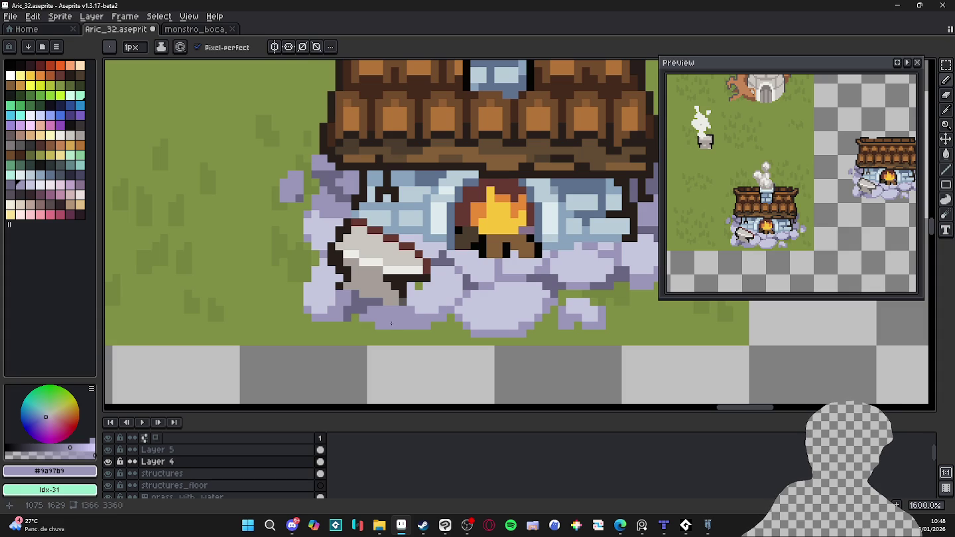
{"action": "scroll", "coordinate": [390, 319], "scroll_direction": "down", "scroll_amount": 1}
{"action": "scroll", "coordinate": [463, 265], "scroll_direction": "down", "scroll_amount": 3}
{"action": "key", "text": "ctrl+s"}
{"action": "key", "text": "v"}
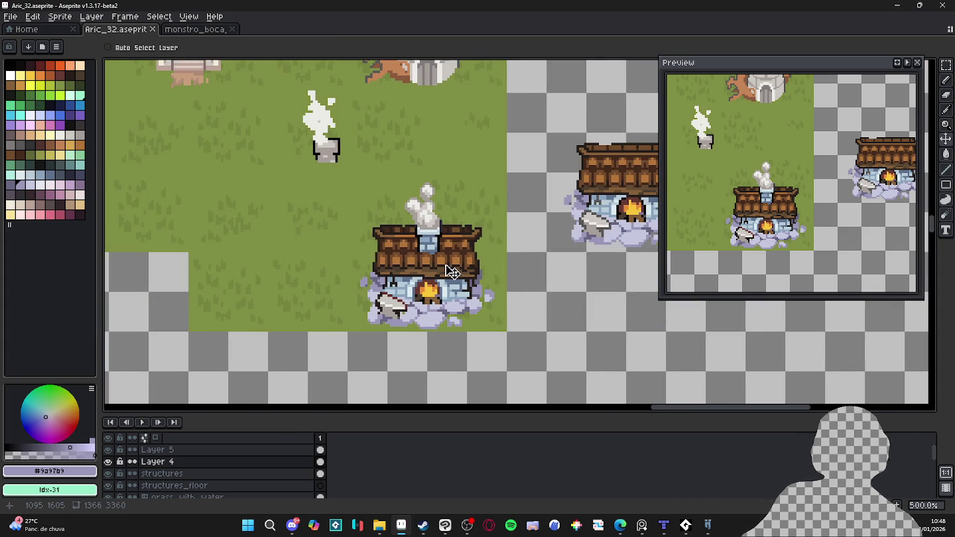
{"action": "scroll", "coordinate": [452, 271], "scroll_direction": "down", "scroll_amount": 1}
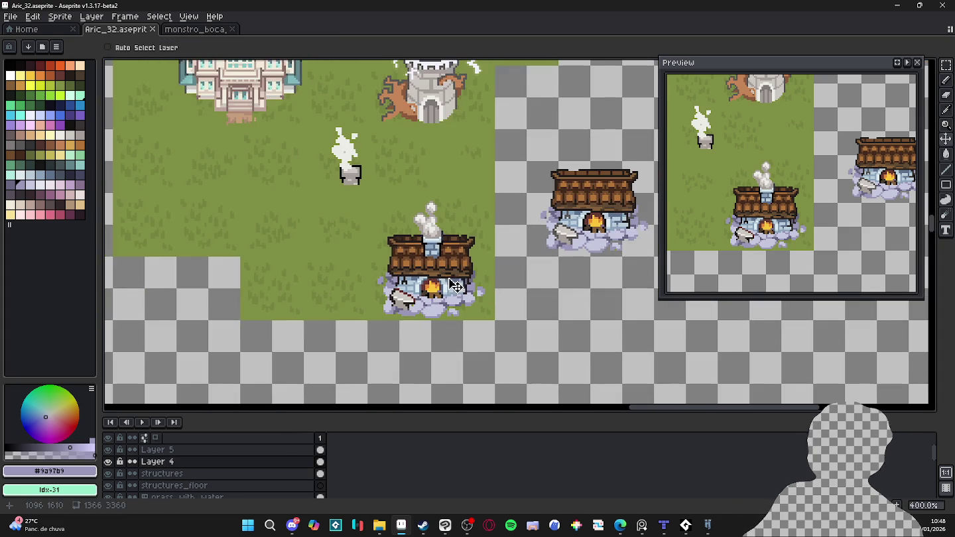
{"action": "key", "text": "ctrl+s"}
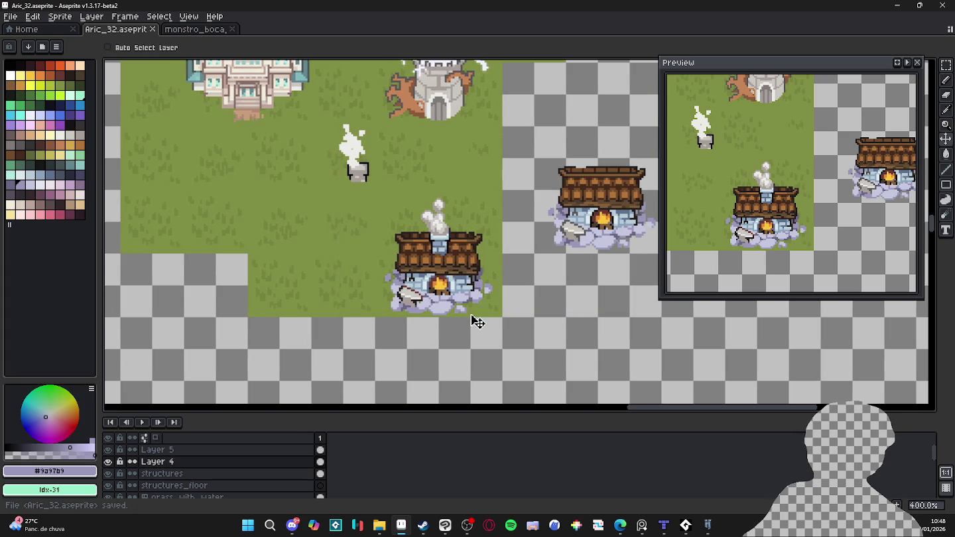
{"action": "key", "text": "b"}
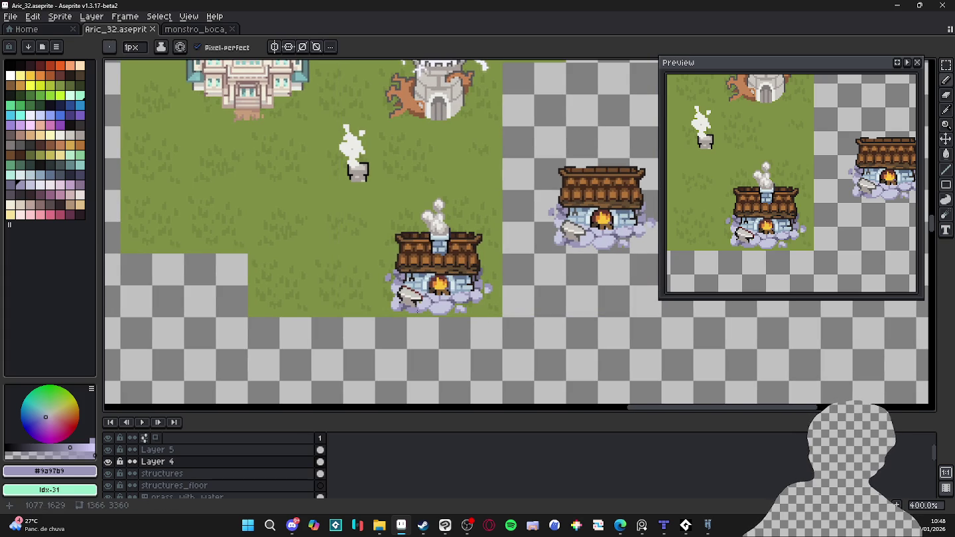
{"action": "key", "text": "ctrl+s"}
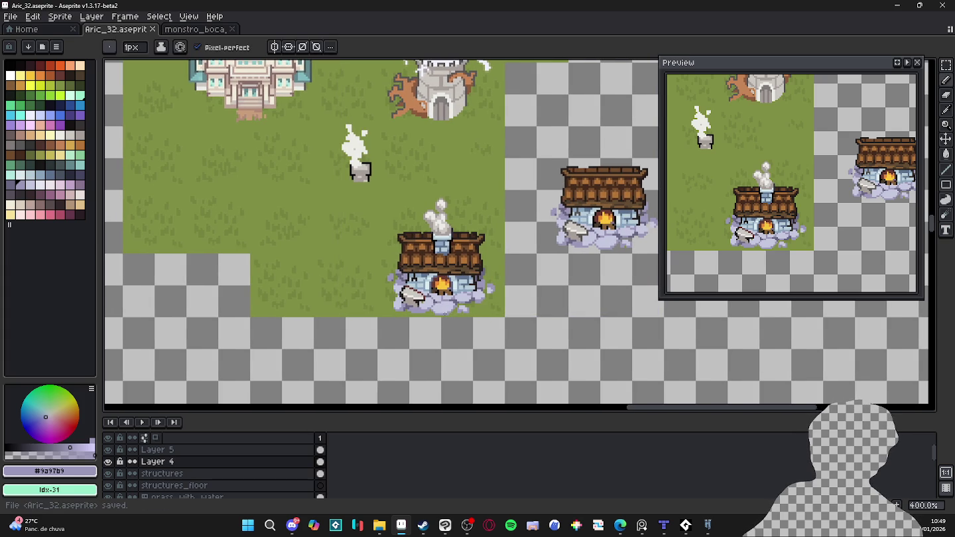
{"action": "scroll", "coordinate": [451, 310], "scroll_direction": "down", "scroll_amount": 1}
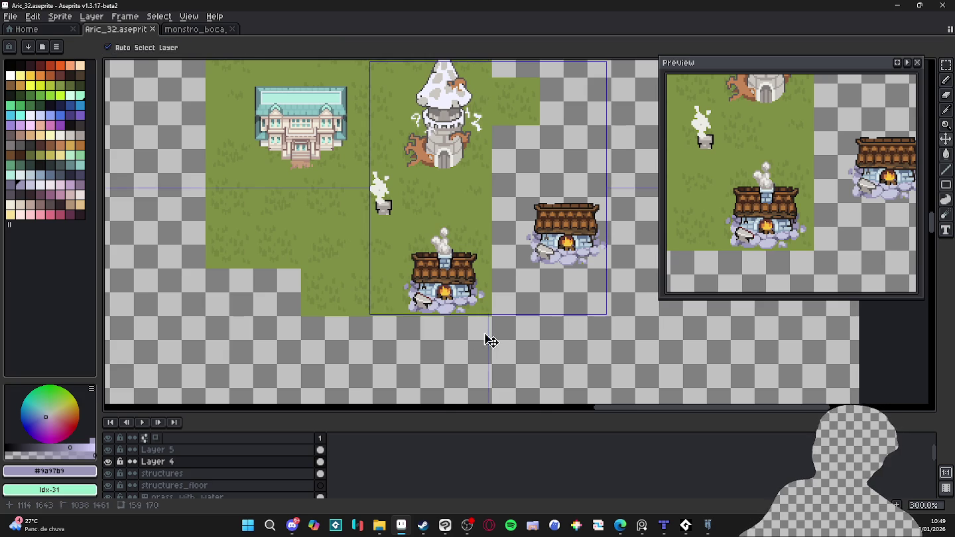
{"action": "scroll", "coordinate": [484, 301], "scroll_direction": "up", "scroll_amount": 4}
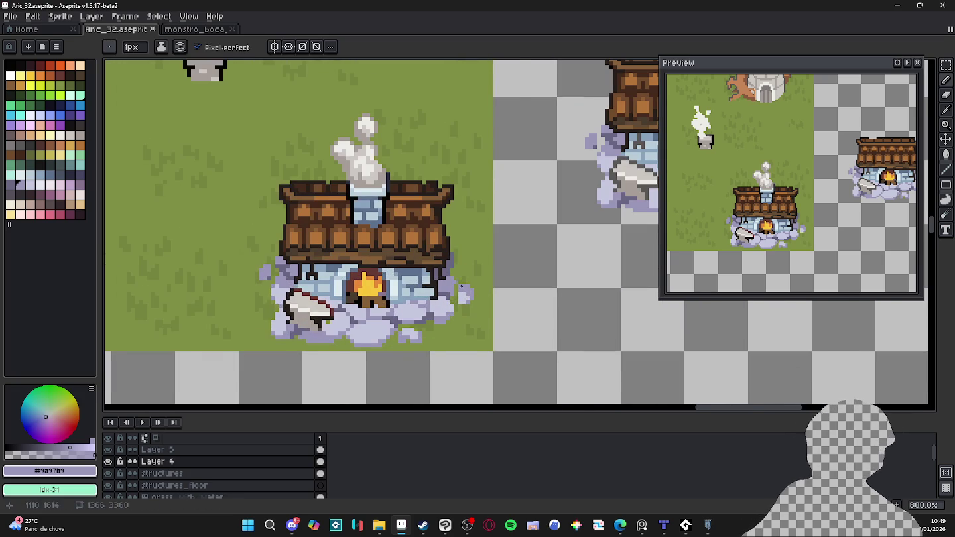
{"action": "scroll", "coordinate": [464, 283], "scroll_direction": "down", "scroll_amount": 1}
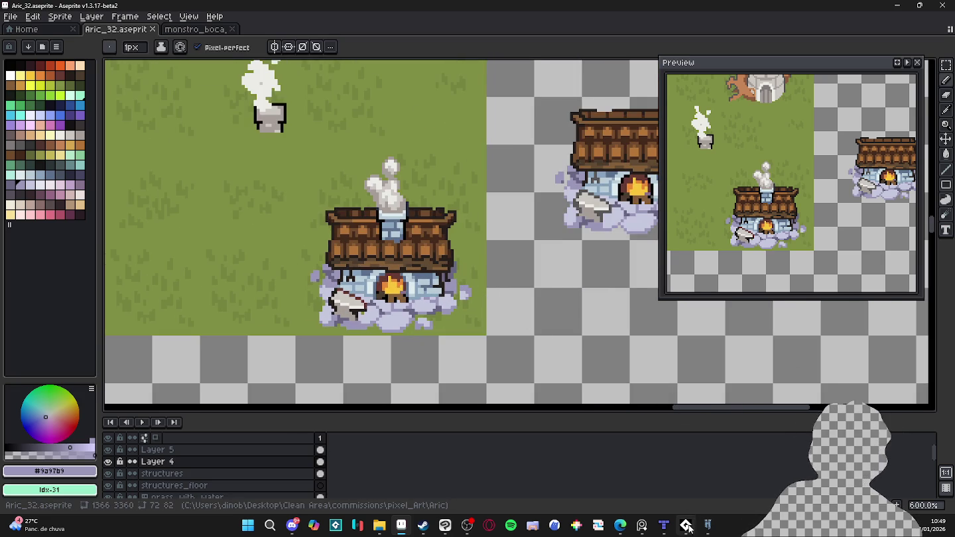
{"action": "left_click", "coordinate": [642, 525]}
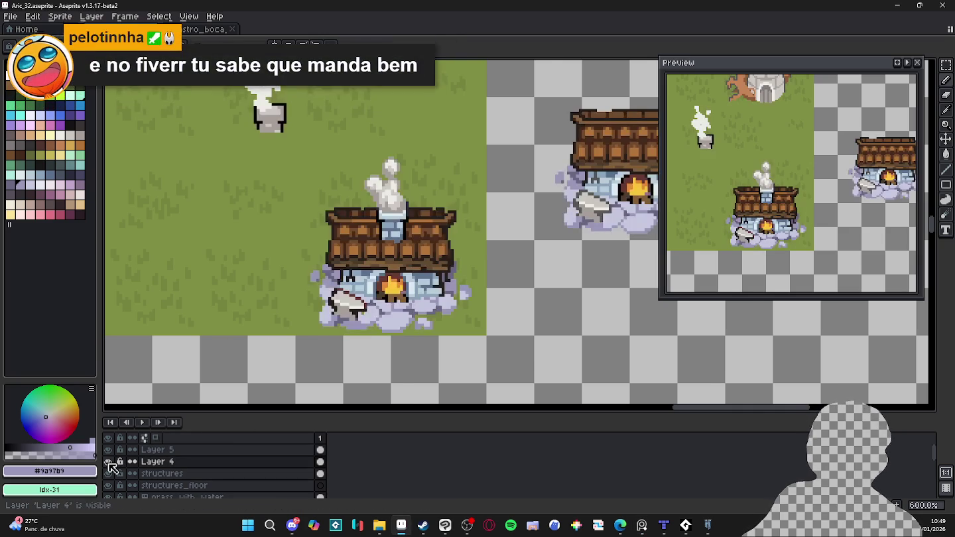
{"action": "scroll", "coordinate": [462, 361], "scroll_direction": "down", "scroll_amount": 2}
{"action": "scroll", "coordinate": [438, 328], "scroll_direction": "up", "scroll_amount": 2}
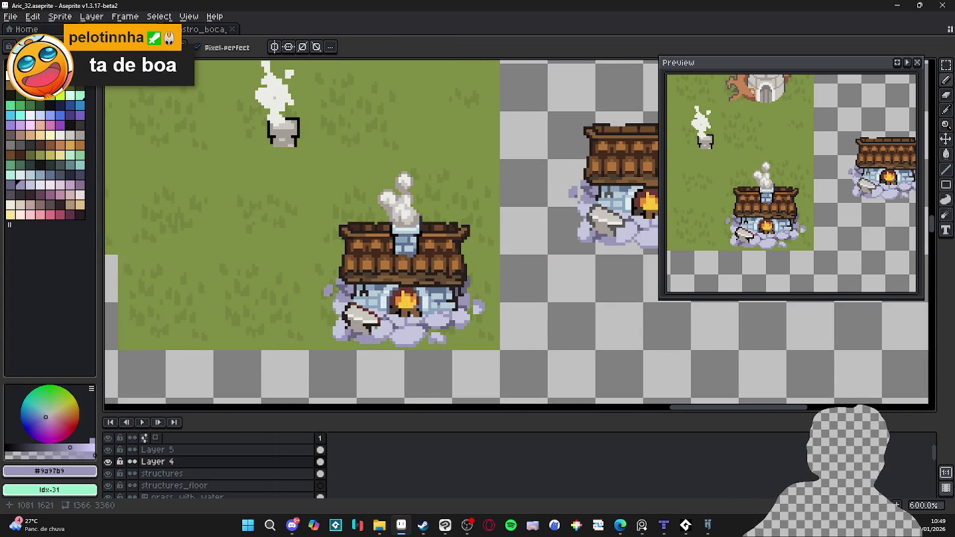
{"action": "key", "text": "ctrl+s"}
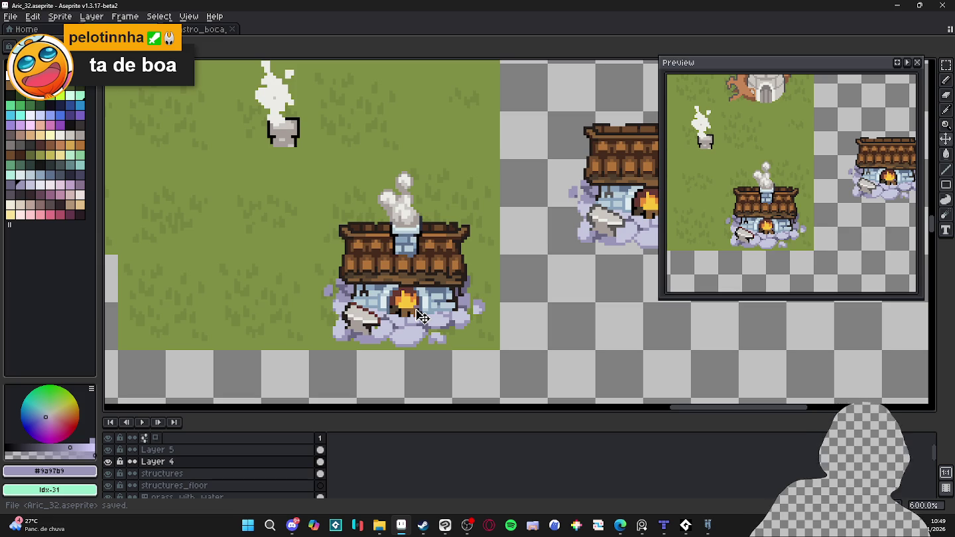
{"action": "left_click", "coordinate": [225, 450]}
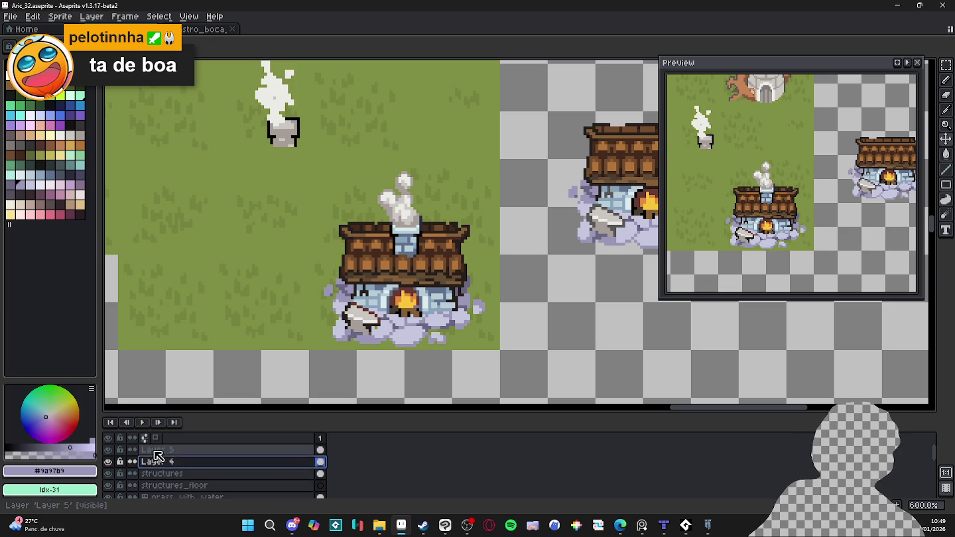
- With the Pencil, try purple, lavender and blue swatches, then settle on greyish-brown (idx-115)
{"action": "key", "text": "b"}
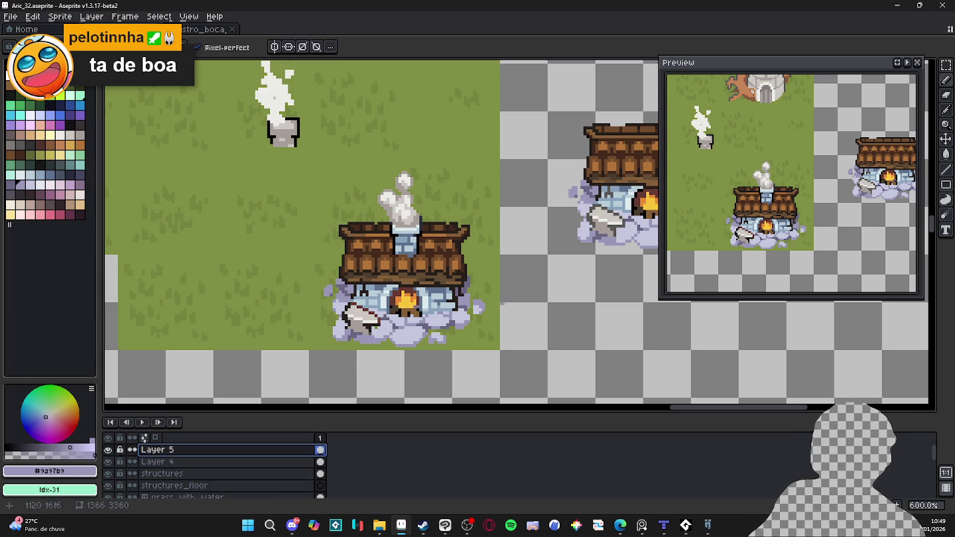
{"action": "left_click", "coordinate": [79, 115]}
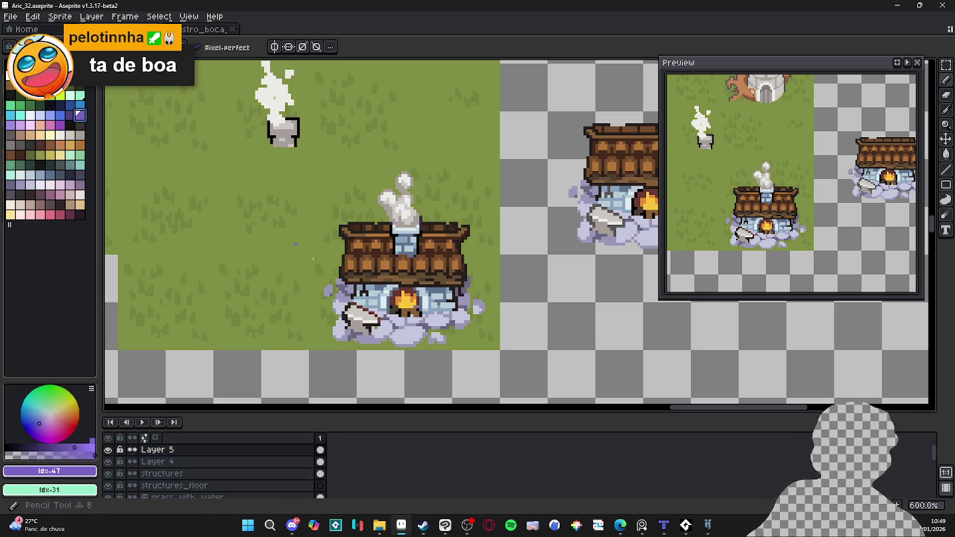
{"action": "scroll", "coordinate": [463, 307], "scroll_direction": "up", "scroll_amount": 3}
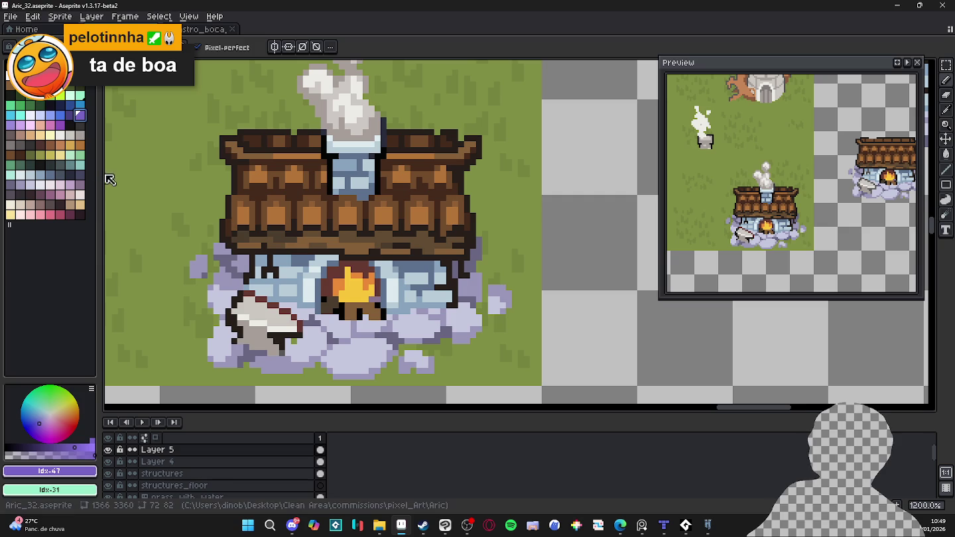
{"action": "left_click", "coordinate": [20, 125]}
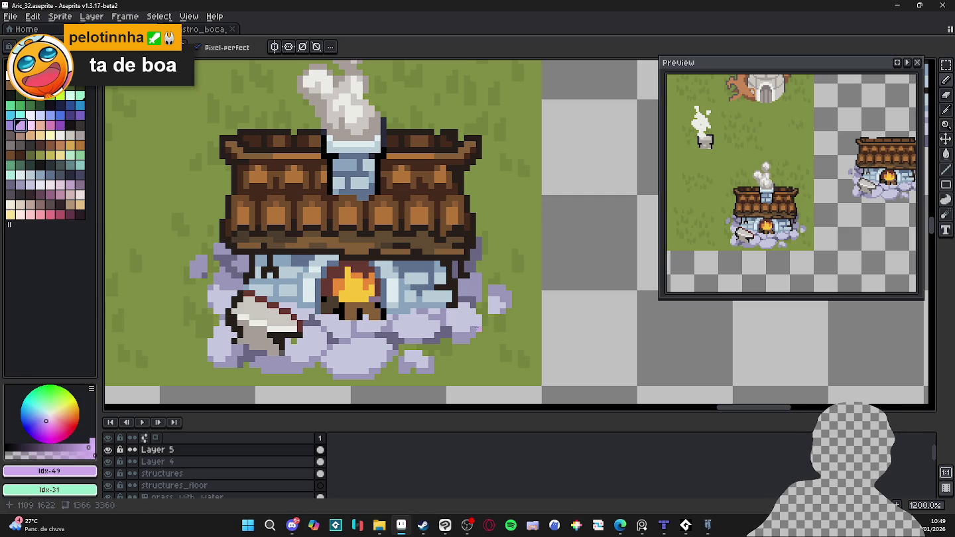
{"action": "left_click", "coordinate": [59, 117]}
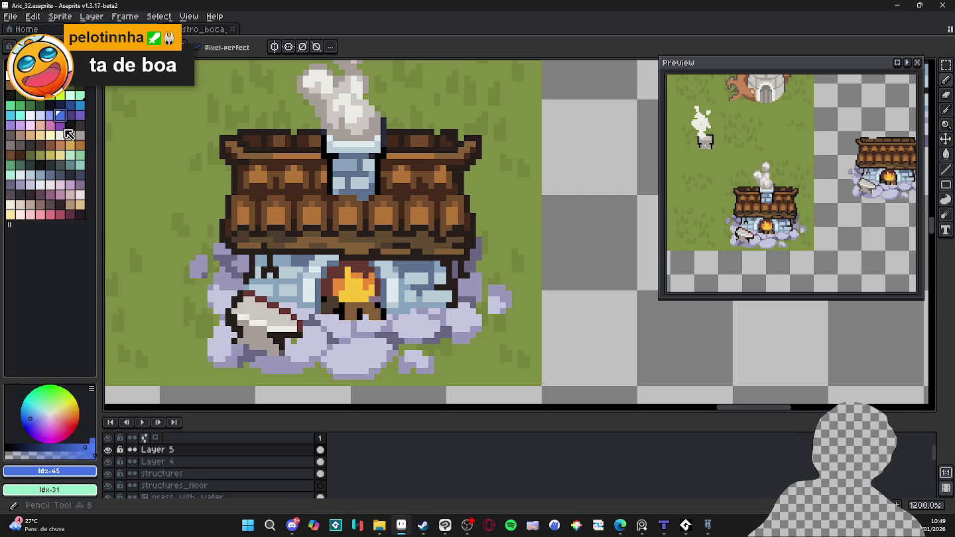
{"action": "left_click", "coordinate": [62, 126]}
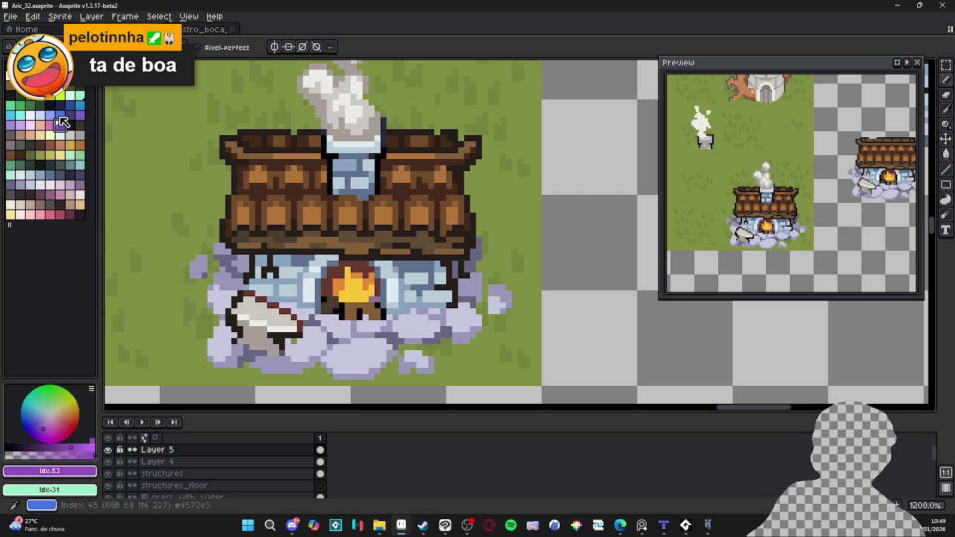
{"action": "left_click", "coordinate": [60, 116]}
{"action": "left_click", "coordinate": [60, 126]}
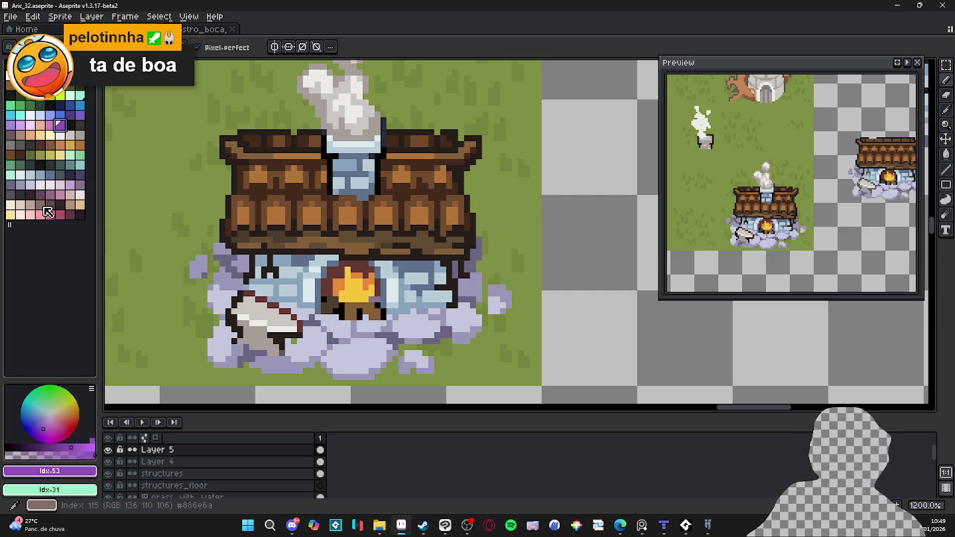
{"action": "key", "text": "b"}
{"action": "left_click", "coordinate": [45, 206]}
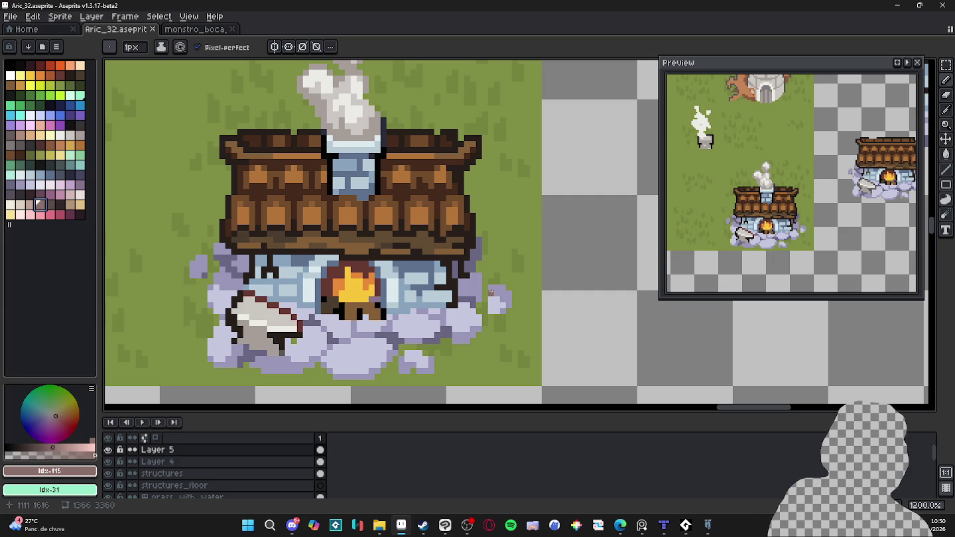
- Toggle the house layer's visibility to check new pixels, then return to Layer 5 with the Pencil
{"action": "left_click", "coordinate": [306, 362], "text": "ctrl"}
{"action": "left_click", "coordinate": [292, 342], "text": "alt"}
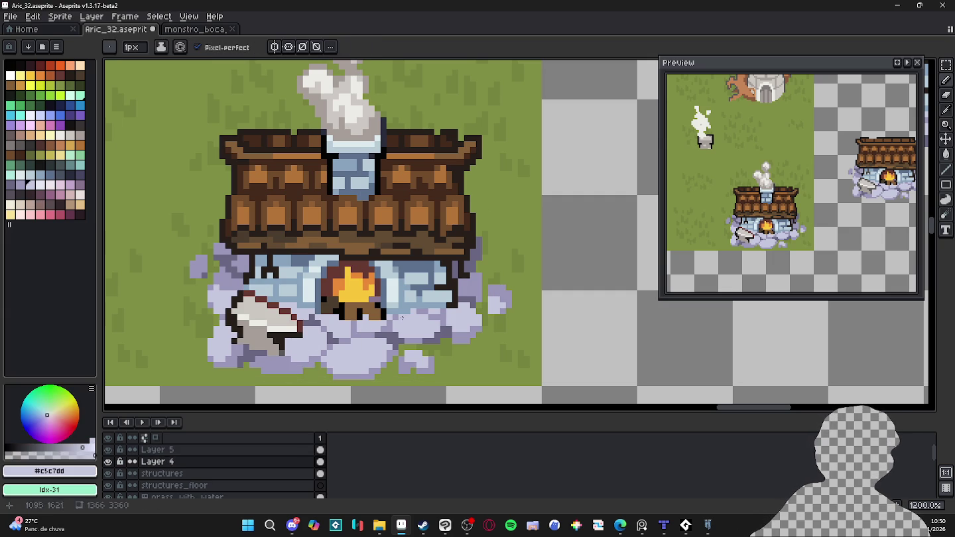
{"action": "left_click", "coordinate": [108, 462]}
{"action": "left_click", "coordinate": [108, 450]}
{"action": "left_click", "coordinate": [320, 450]}
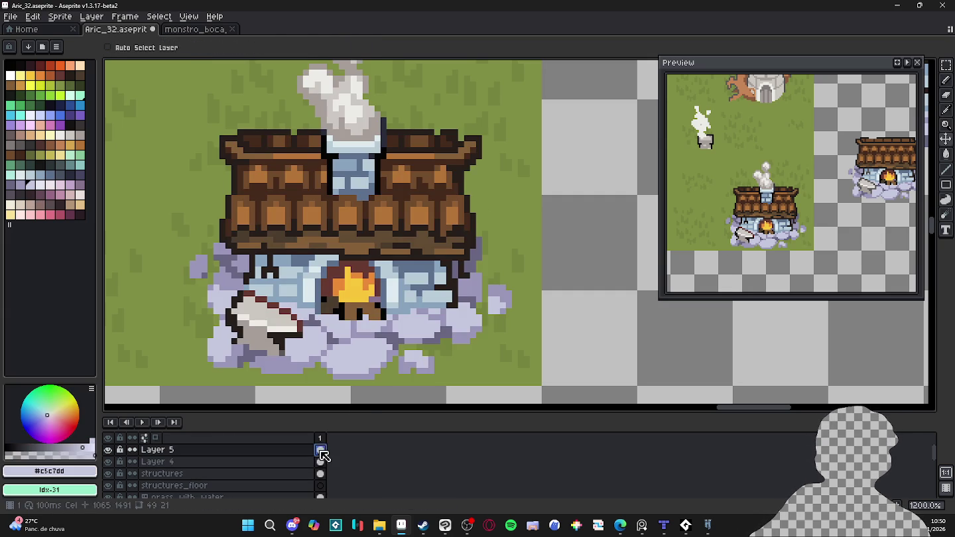
{"action": "key", "text": "b"}
- Place a 2px brown block on the cloud right of the house
{"action": "left_click", "coordinate": [478, 309], "text": "alt"}
{"action": "key", "text": "plus"}
{"action": "left_click", "coordinate": [457, 297]}
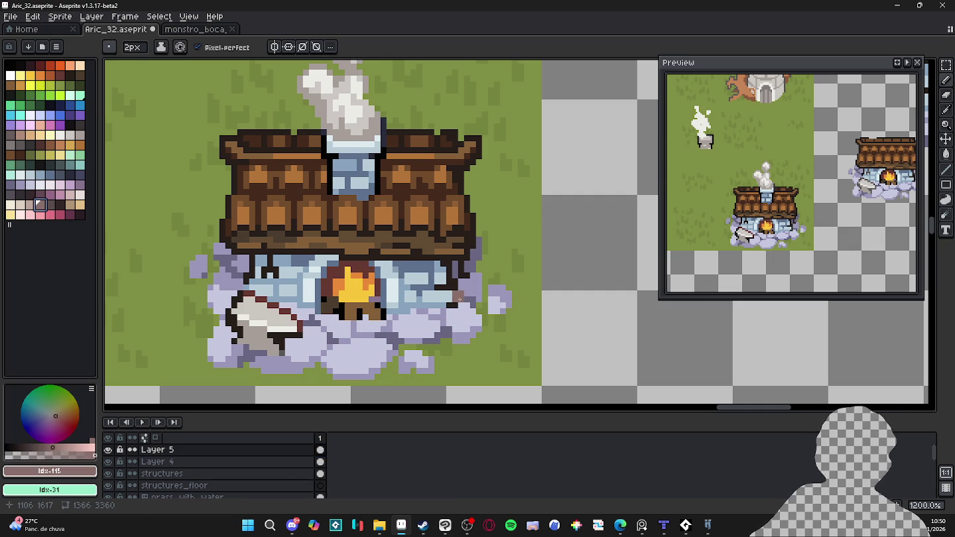
- Extend the brown stroke across the cloud and turn on vertical symmetry
{"action": "left_click_drag", "start_coordinate": [461, 300], "coordinate": [494, 303]}
{"action": "left_click", "coordinate": [274, 46]}
{"action": "scroll", "coordinate": [411, 206], "scroll_direction": "down", "scroll_amount": 4}
{"action": "scroll", "coordinate": [412, 205], "scroll_direction": "down", "scroll_amount": 2}
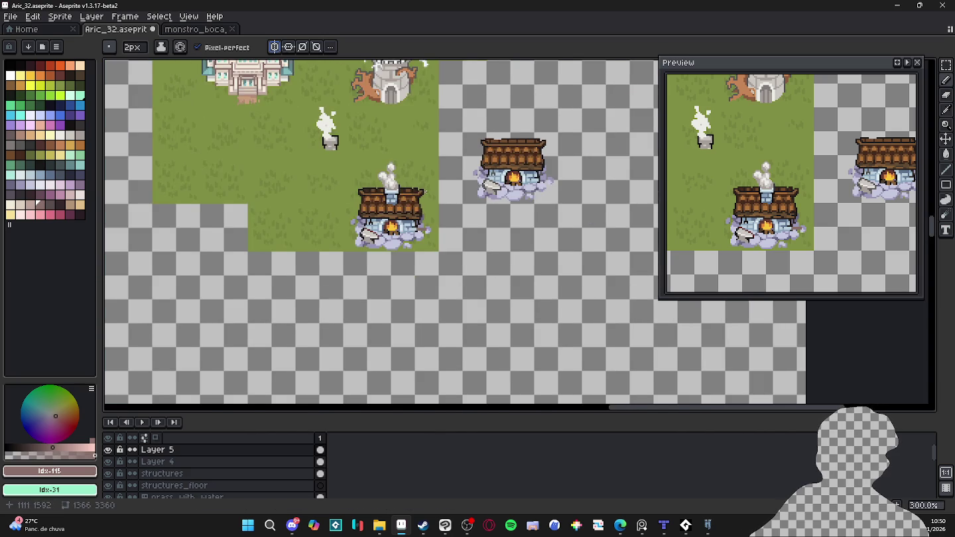
{"action": "scroll", "coordinate": [425, 191], "scroll_direction": "down", "scroll_amount": 1}
{"action": "scroll", "coordinate": [427, 175], "scroll_direction": "up", "scroll_amount": 1}
{"action": "left_click_drag", "start_coordinate": [429, 189], "coordinate": [436, 254]}
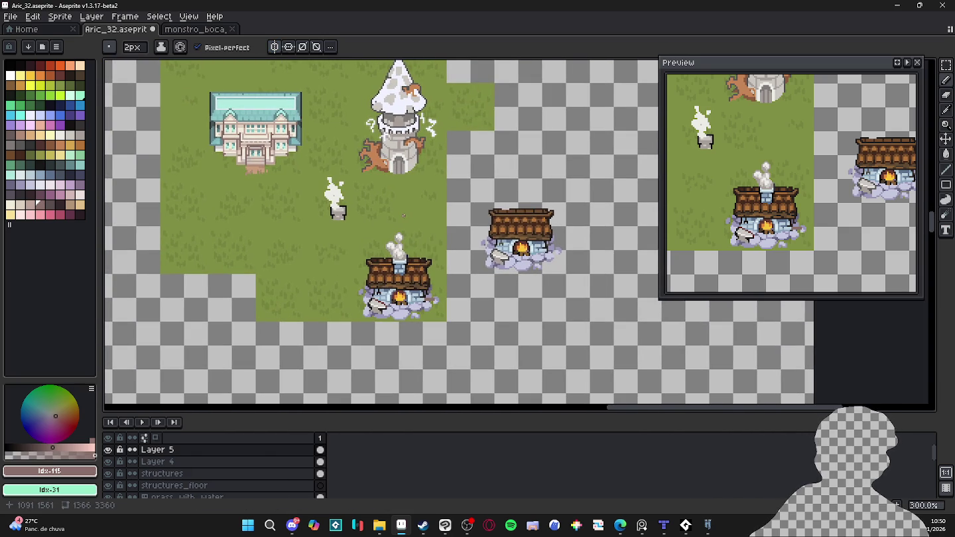
{"action": "scroll", "coordinate": [399, 234], "scroll_direction": "down", "scroll_amount": 2}
- Position the mirror axis just right of the house and draw the barrel's mirrored brown sides
{"action": "left_click_drag", "start_coordinate": [201, 63], "coordinate": [400, 62]}
{"action": "scroll", "coordinate": [390, 286], "scroll_direction": "up", "scroll_amount": 4}
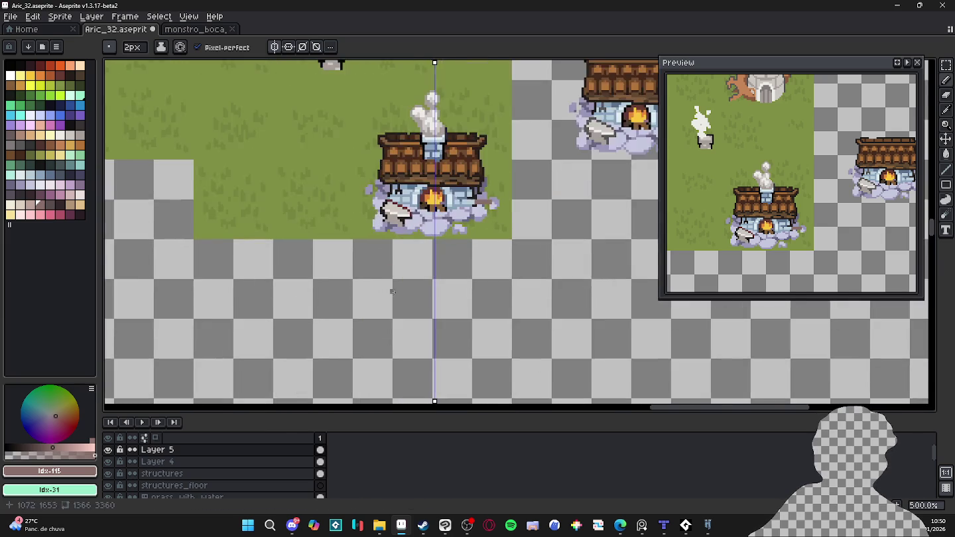
{"action": "scroll", "coordinate": [434, 230], "scroll_direction": "up", "scroll_amount": 2}
{"action": "left_click_drag", "start_coordinate": [434, 230], "coordinate": [366, 303]}
{"action": "left_click_drag", "start_coordinate": [366, 104], "coordinate": [444, 106]}
{"action": "scroll", "coordinate": [457, 259], "scroll_direction": "up", "scroll_amount": 2}
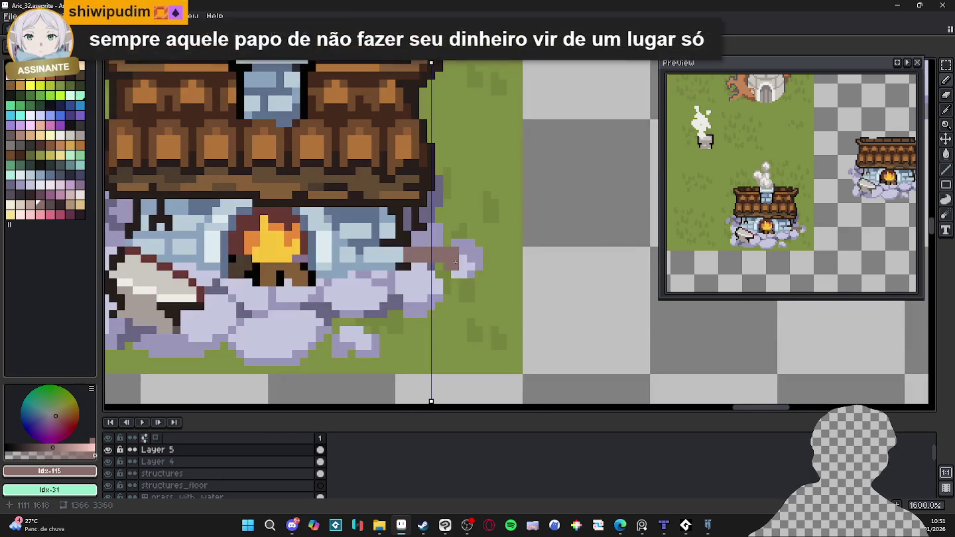
{"action": "mouse_move", "coordinate": [456, 259]}
{"action": "left_mouse_down"}
{"action": "mouse_move", "coordinate": [468, 327]}
{"action": "mouse_move", "coordinate": [431, 326]}
{"action": "mouse_move", "coordinate": [433, 313]}
{"action": "left_mouse_up"}
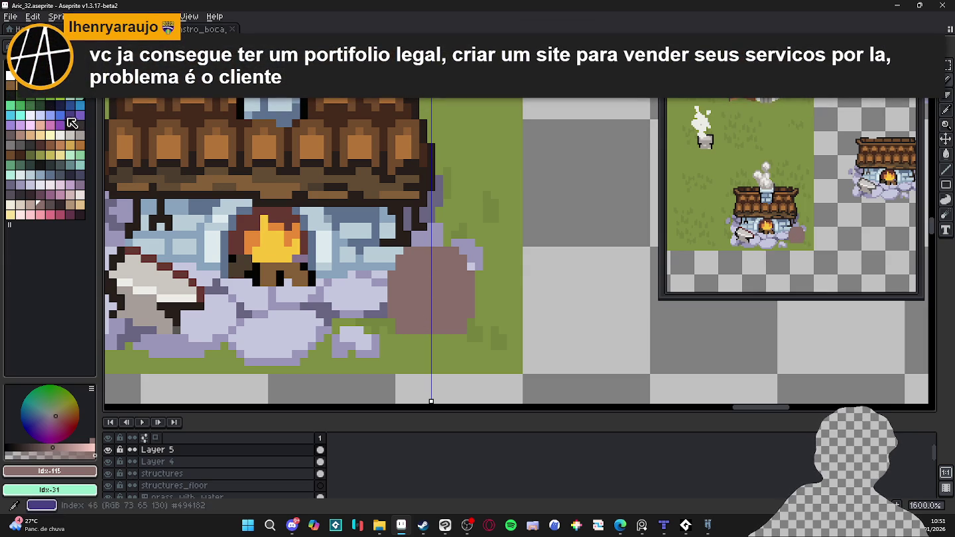
- Paint cyan liquid on the barrel's top, then select the barrel in black for the Outline effect
{"action": "left_click", "coordinate": [20, 116]}
{"action": "mouse_move", "coordinate": [418, 262]}
{"action": "left_mouse_down"}
{"action": "mouse_move", "coordinate": [451, 262]}
{"action": "mouse_move", "coordinate": [450, 272]}
{"action": "mouse_move", "coordinate": [409, 268]}
{"action": "mouse_move", "coordinate": [436, 280]}
{"action": "left_mouse_up"}
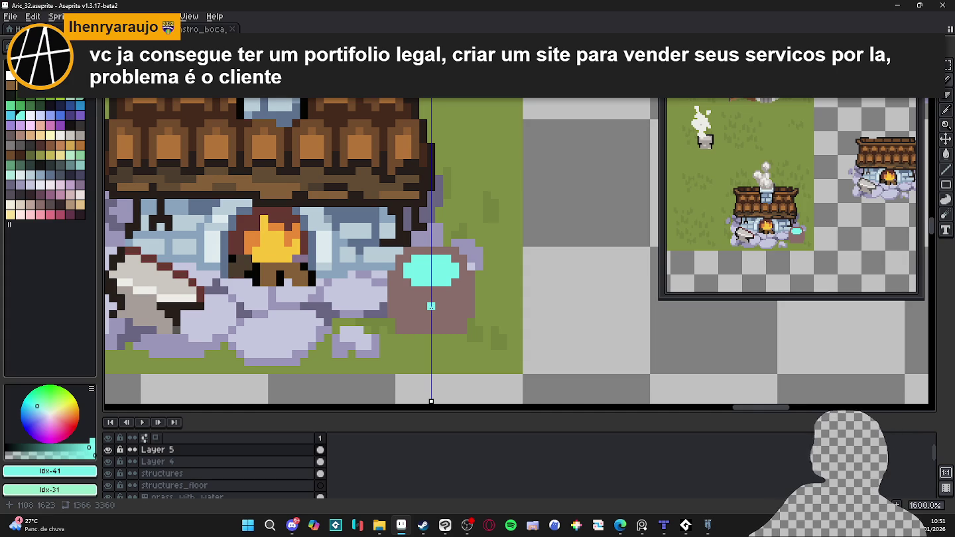
{"action": "left_click", "coordinate": [431, 322], "text": "alt"}
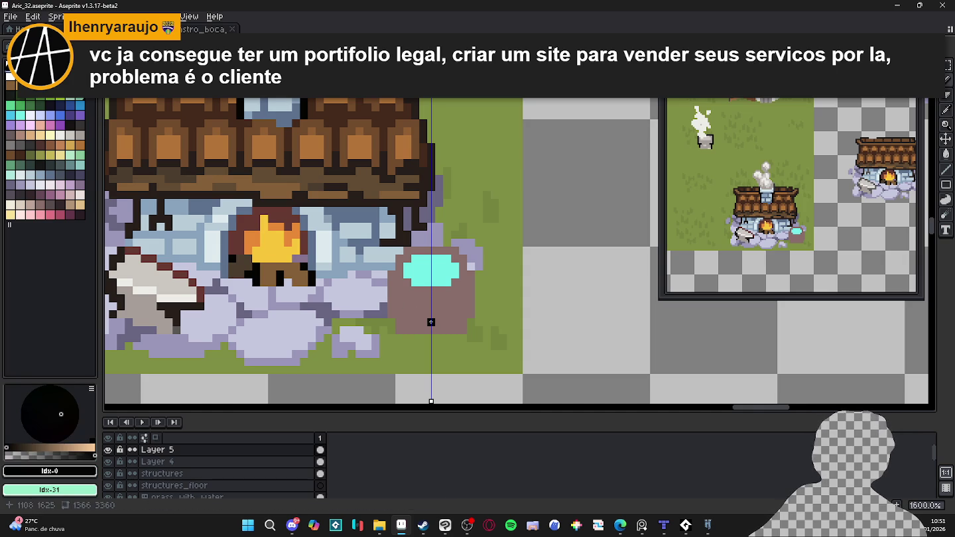
{"action": "left_click_drag", "start_coordinate": [383, 330], "coordinate": [492, 239]}
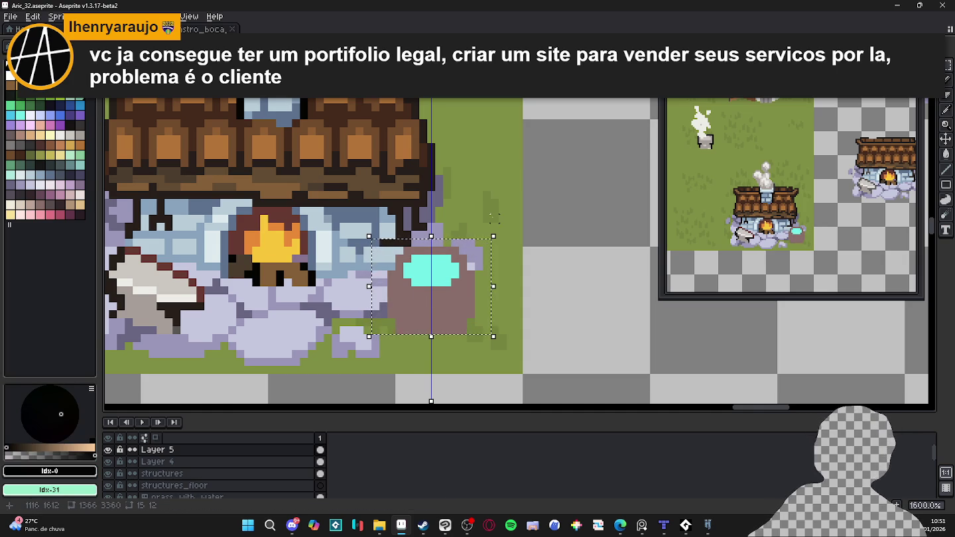
{"action": "key", "text": "shift+o"}
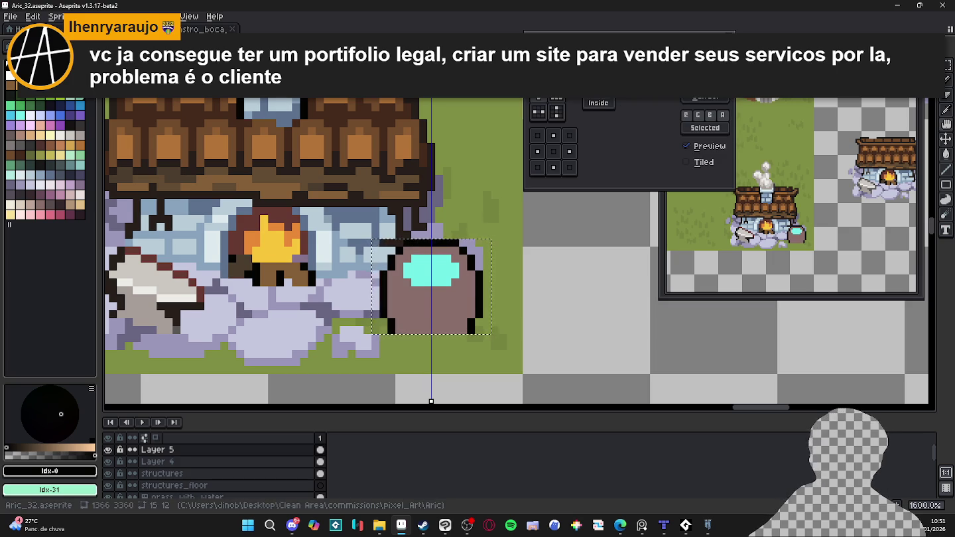
- Apply the black outline to the barrel, deselect it, and return to the Pencil
{"action": "key", "text": "Return"}
{"action": "key", "text": "ctrl+d"}
{"action": "key", "text": "b"}
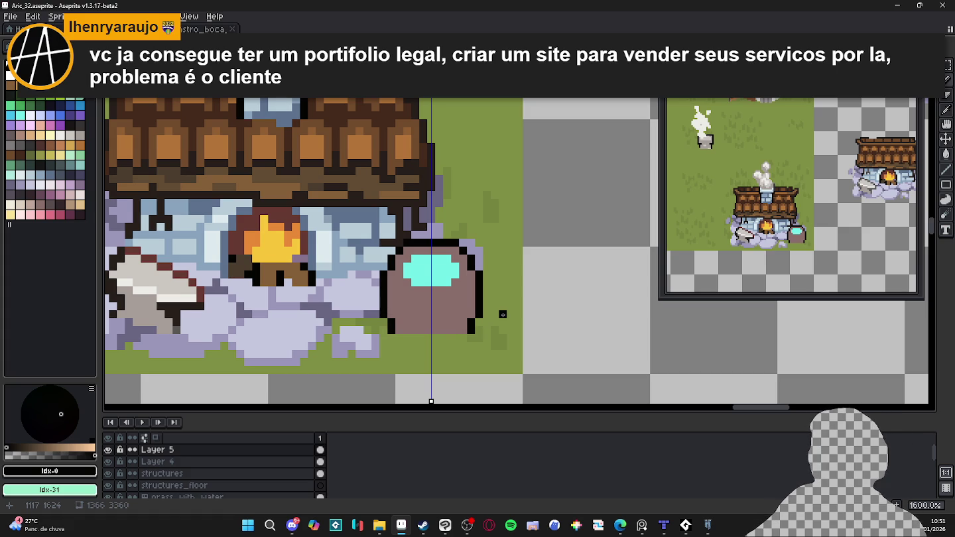
{"action": "scroll", "coordinate": [447, 298], "scroll_direction": "up", "scroll_amount": 2}
- Paint mirrored light pink rim pixels and a light edge along the bottom of the liquid
{"action": "left_click", "coordinate": [445, 299], "text": "alt"}
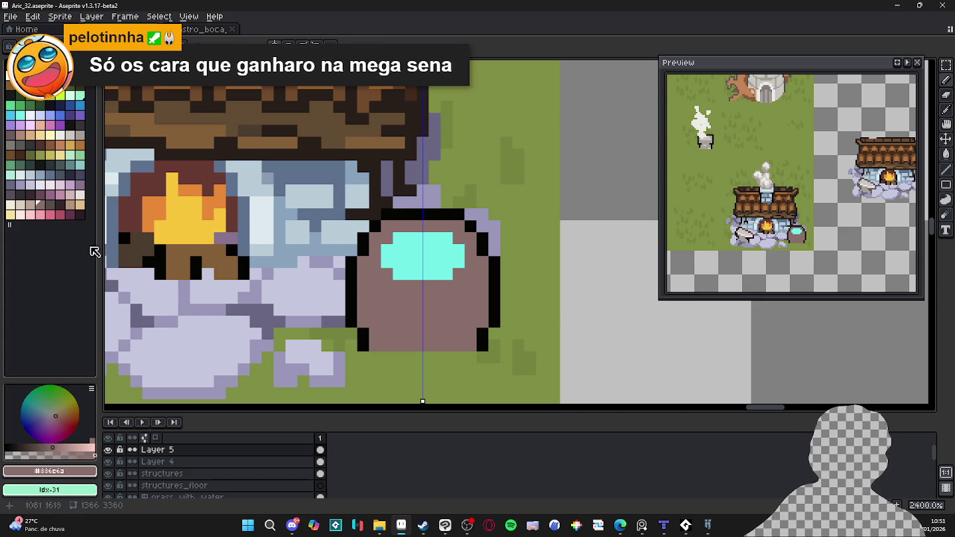
{"action": "left_click", "coordinate": [33, 214]}
{"action": "mouse_move", "coordinate": [398, 285]}
{"action": "left_mouse_down"}
{"action": "mouse_move", "coordinate": [375, 262]}
{"action": "mouse_move", "coordinate": [375, 238]}
{"action": "mouse_move", "coordinate": [421, 225]}
{"action": "left_mouse_up"}
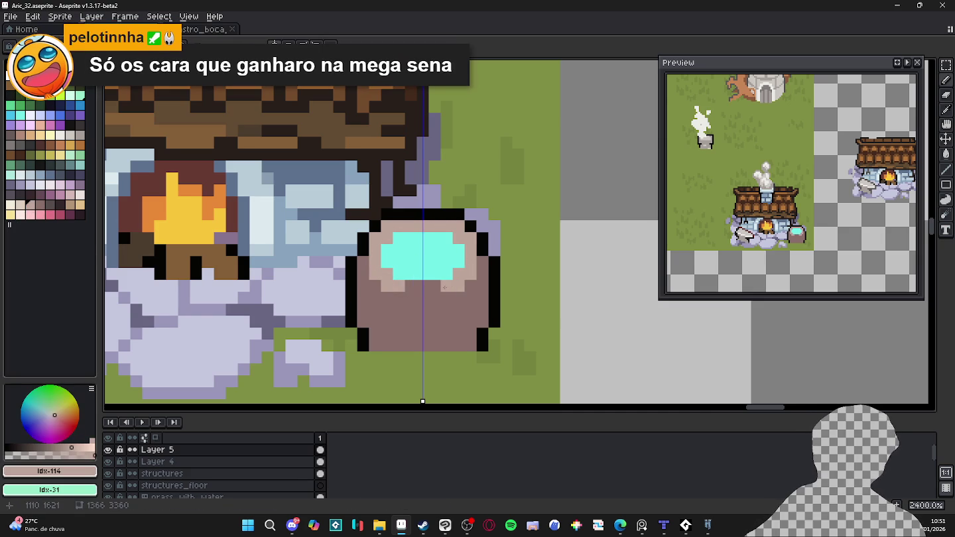
{"action": "left_click_drag", "start_coordinate": [445, 288], "coordinate": [427, 285]}
{"action": "left_click", "coordinate": [425, 298]}
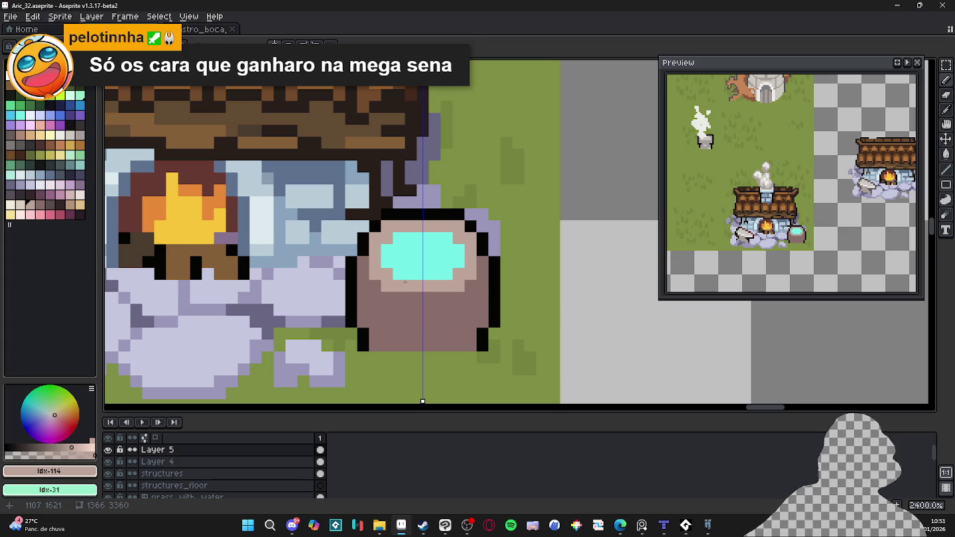
- Add a black pixel on the inner rim and paint mirrored blue-grey blocks on the barrel body
{"action": "left_click", "coordinate": [411, 259], "text": "alt"}
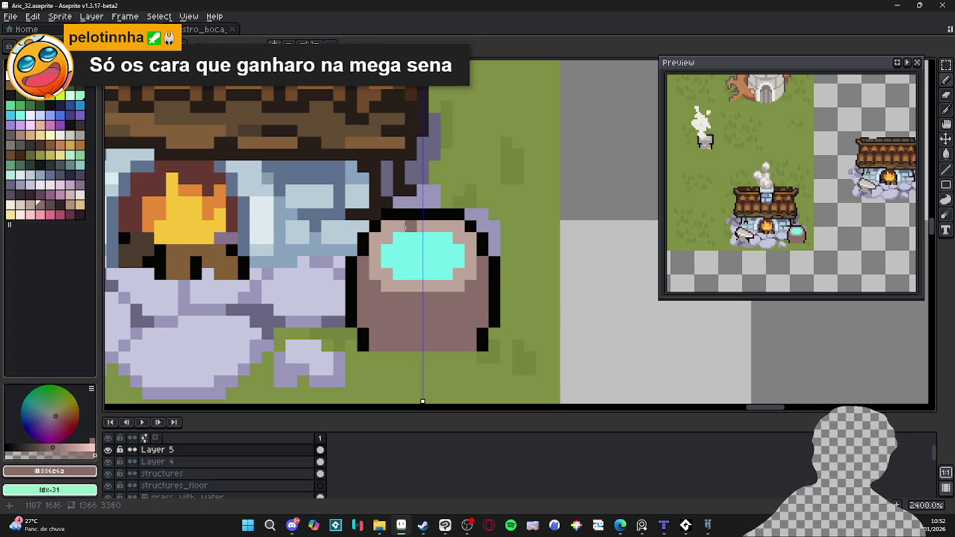
{"action": "left_click", "coordinate": [401, 215], "text": "alt"}
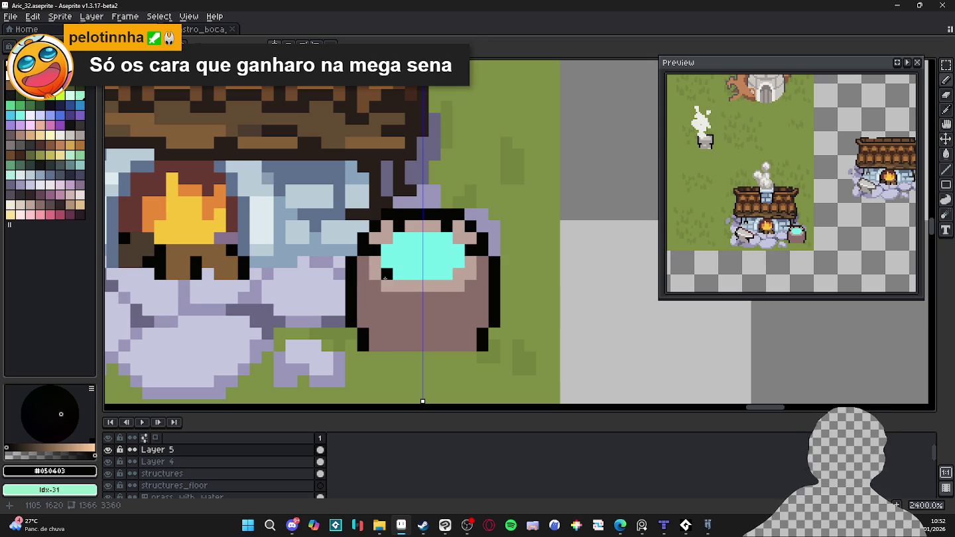
{"action": "left_click", "coordinate": [446, 286]}
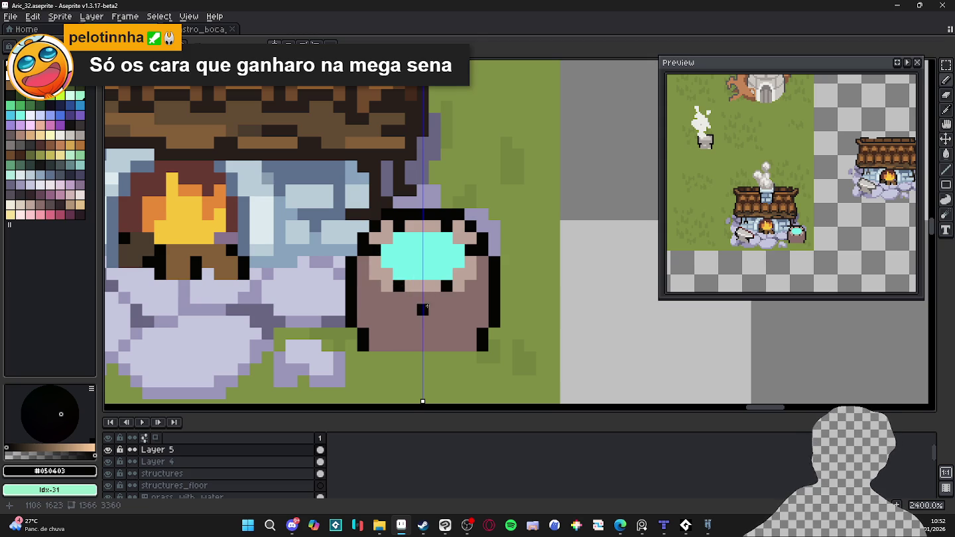
{"action": "left_click", "coordinate": [195, 237], "text": "alt"}
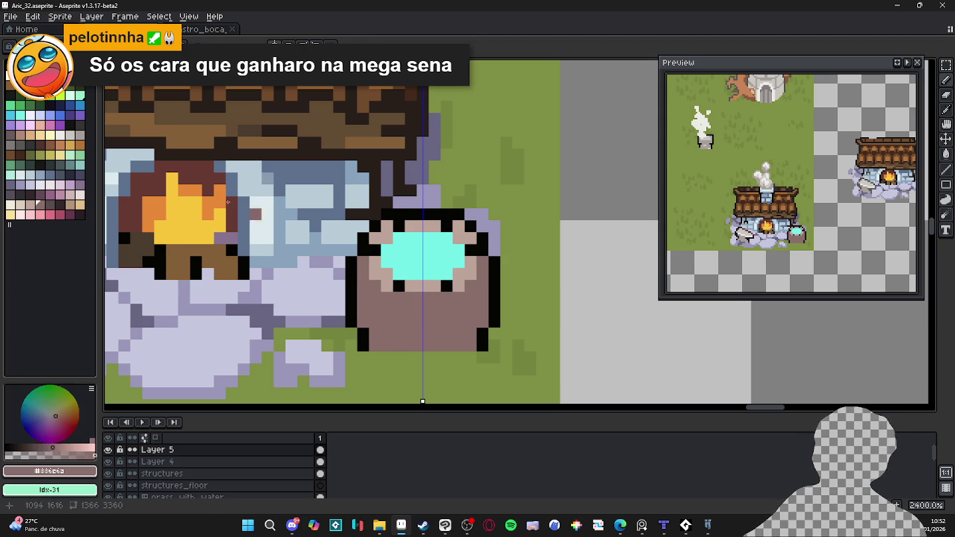
{"action": "left_click", "coordinate": [397, 321], "text": "alt"}
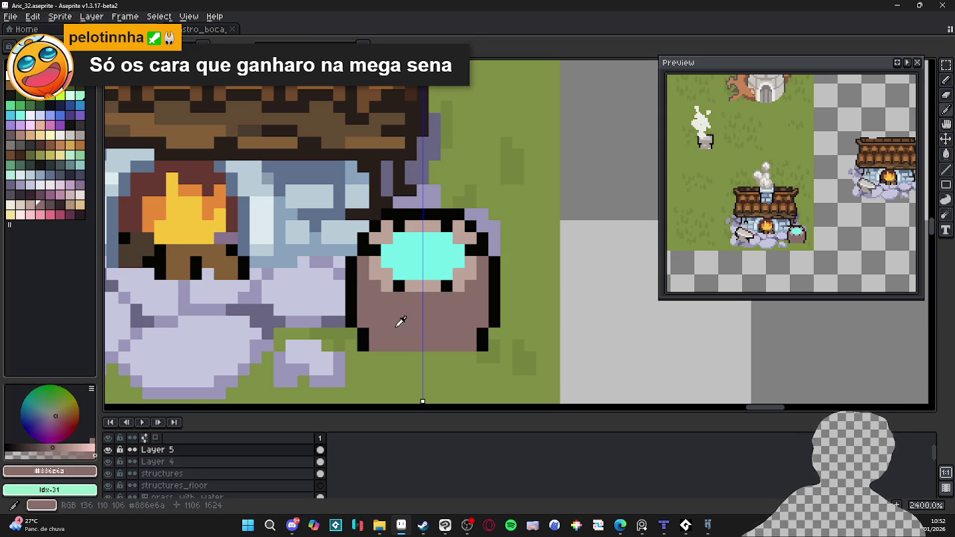
{"action": "left_click", "coordinate": [50, 172]}
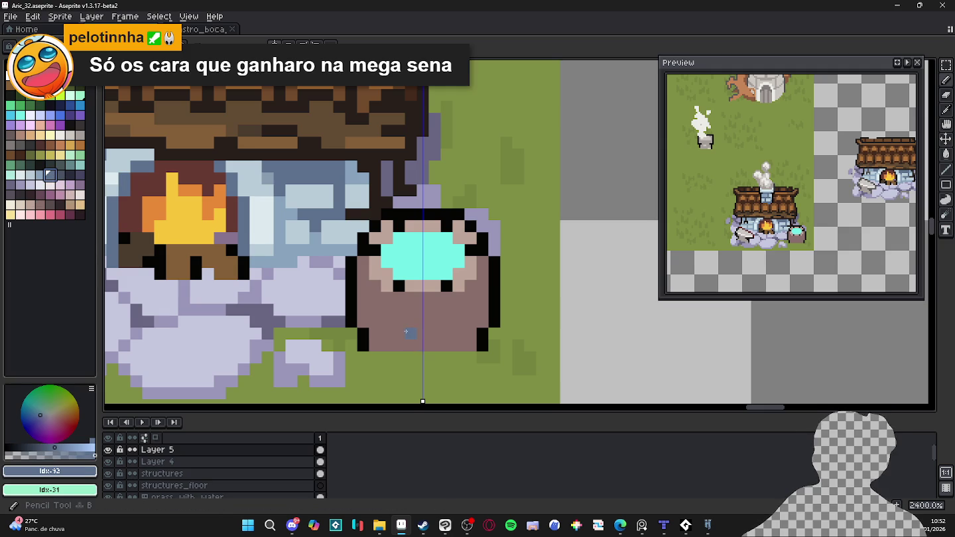
{"action": "mouse_move", "coordinate": [374, 323]}
{"action": "left_mouse_down"}
{"action": "mouse_move", "coordinate": [409, 330]}
{"action": "mouse_move", "coordinate": [372, 309]}
{"action": "left_mouse_up"}
- Undo the extra outline and paint dark-shade pixels along the barrel's lower sides
{"action": "key", "text": "ctrl+z"}
{"action": "scroll", "coordinate": [390, 325], "scroll_direction": "down", "scroll_amount": 2}
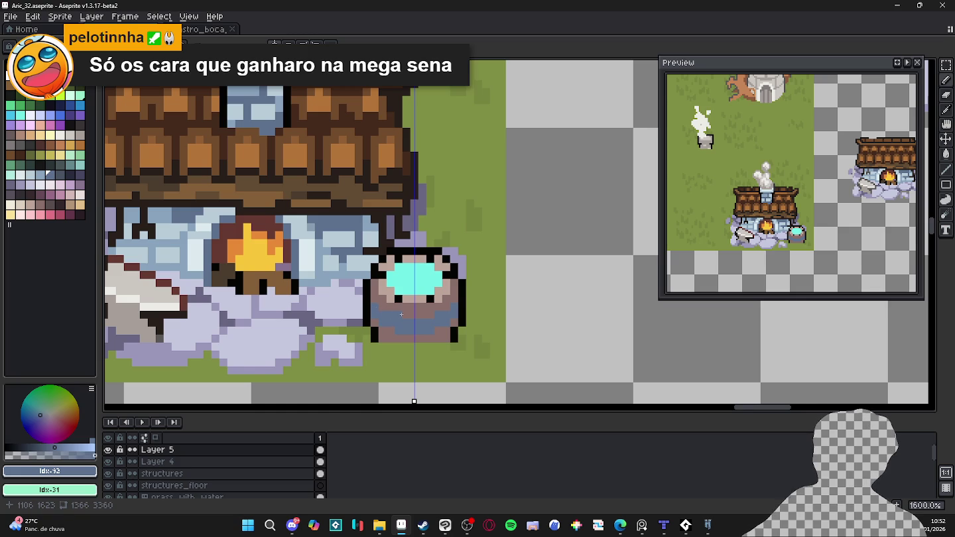
{"action": "scroll", "coordinate": [382, 321], "scroll_direction": "up", "scroll_amount": 3}
{"action": "left_click", "coordinate": [363, 327], "text": "alt"}
{"action": "left_click_drag", "start_coordinate": [386, 341], "coordinate": [402, 341]}
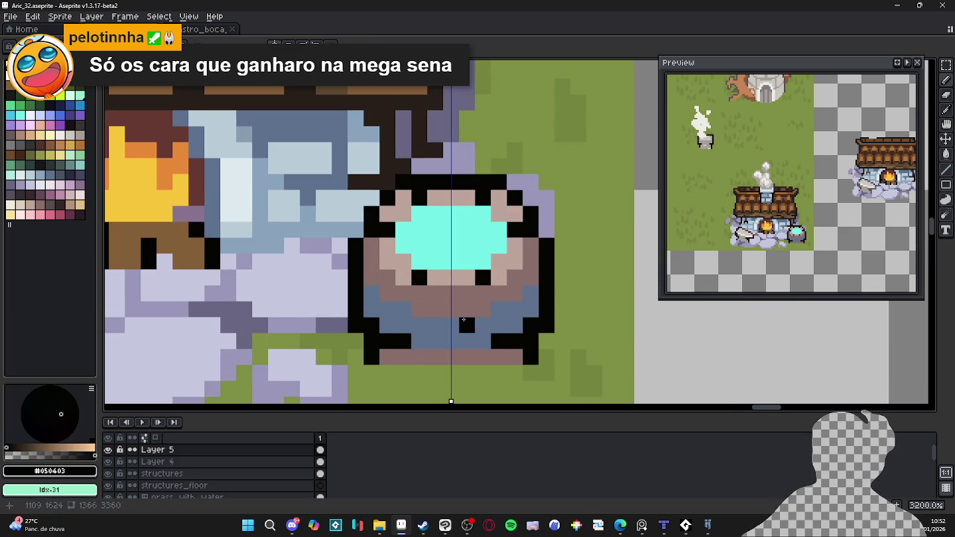
{"action": "left_click", "coordinate": [457, 350], "text": "alt"}
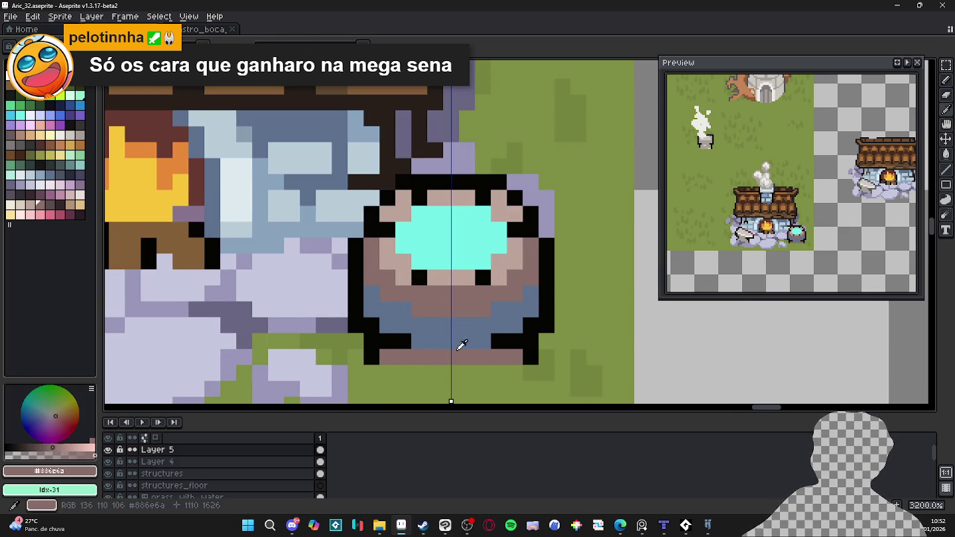
{"action": "left_click", "coordinate": [50, 203]}
{"action": "left_click_drag", "start_coordinate": [515, 343], "coordinate": [503, 345]}
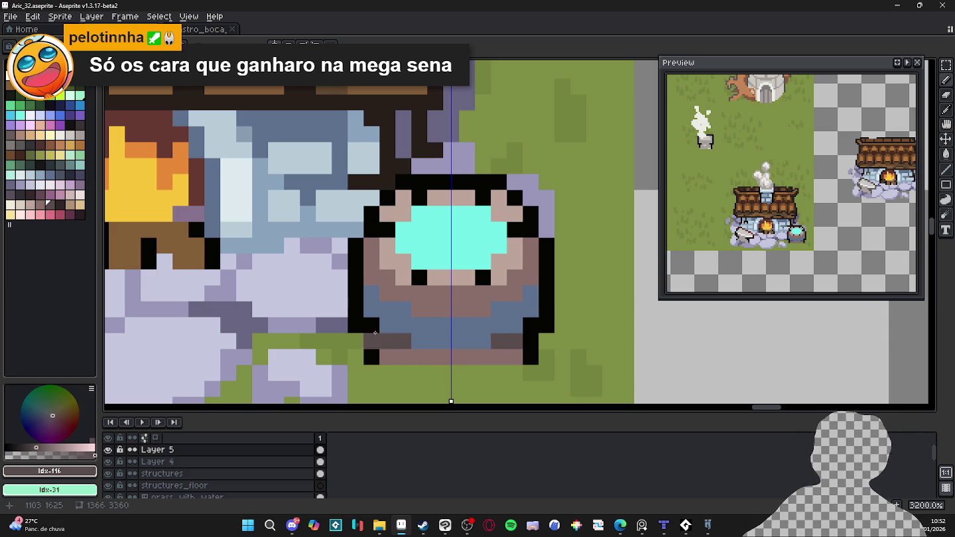
- Shade the barrel's lower band with light, darker and mid blue-grey tones
{"action": "left_click", "coordinate": [453, 331], "text": "alt"}
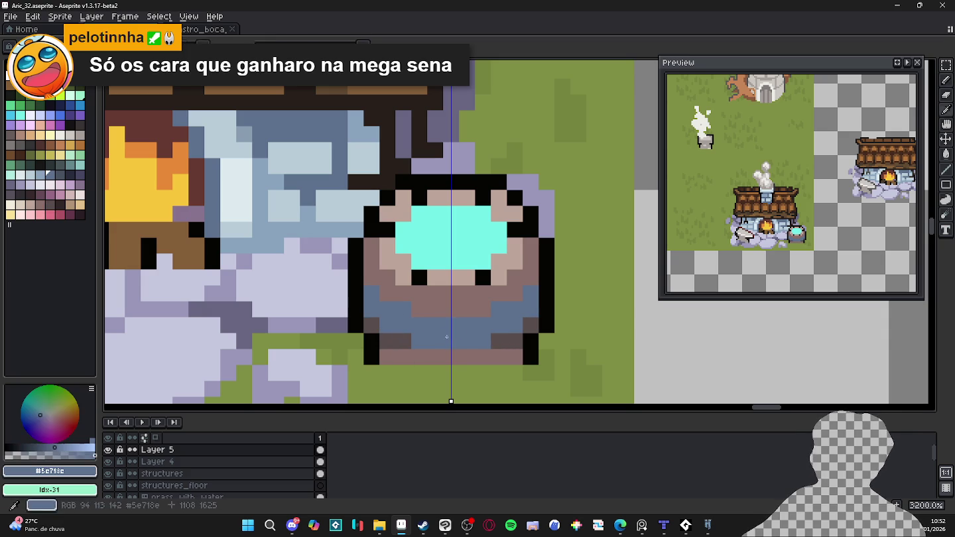
{"action": "mouse_move", "coordinate": [451, 341]}
{"action": "left_mouse_down"}
{"action": "mouse_move", "coordinate": [460, 336]}
{"action": "mouse_move", "coordinate": [372, 295]}
{"action": "left_mouse_up"}
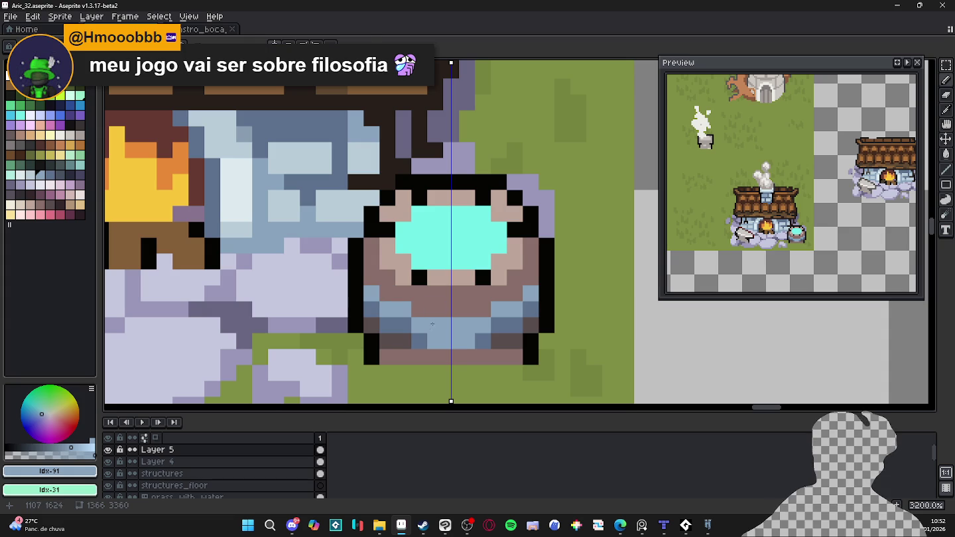
{"action": "left_click", "coordinate": [409, 323], "text": "alt"}
{"action": "left_click_drag", "start_coordinate": [410, 322], "coordinate": [374, 295]}
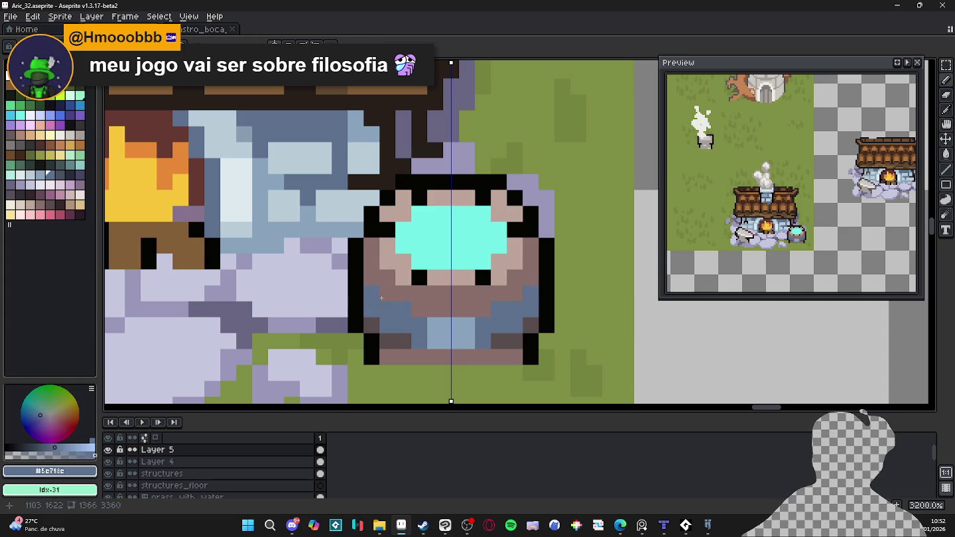
{"action": "left_click", "coordinate": [443, 320], "text": "alt"}
{"action": "mouse_move", "coordinate": [444, 319]}
{"action": "left_mouse_down"}
{"action": "mouse_move", "coordinate": [496, 317]}
{"action": "mouse_move", "coordinate": [530, 293]}
{"action": "left_mouse_up"}
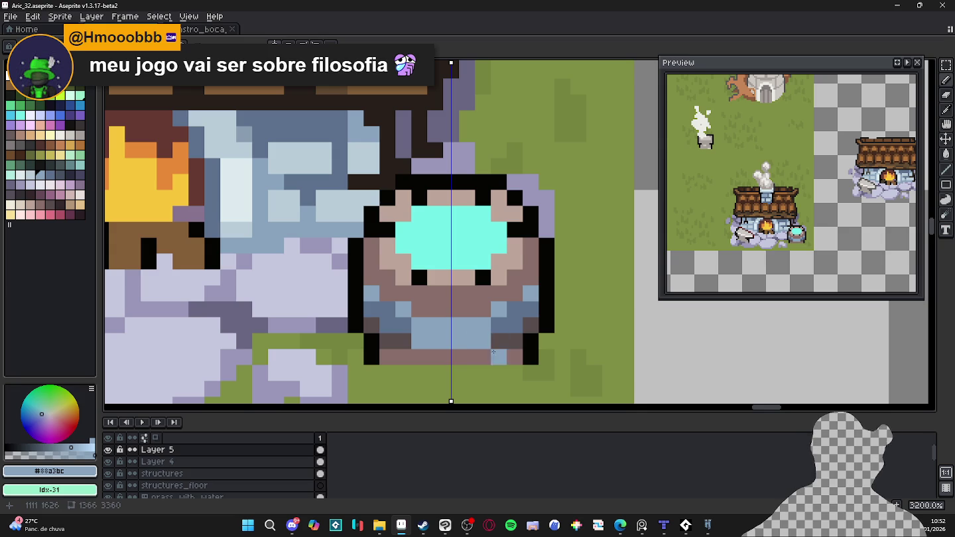
{"action": "left_click", "coordinate": [498, 325], "text": "alt"}
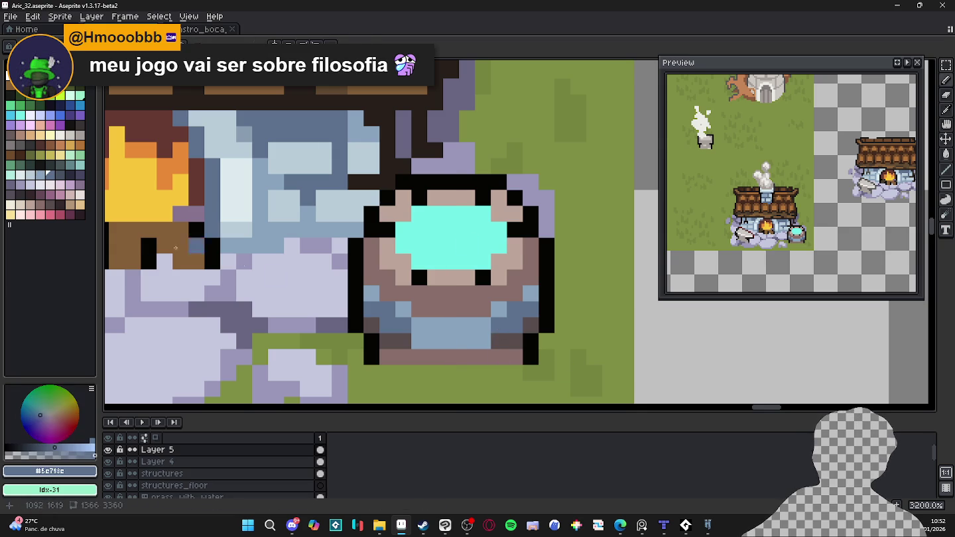
{"action": "left_click", "coordinate": [60, 177]}
{"action": "left_click", "coordinate": [513, 311]}
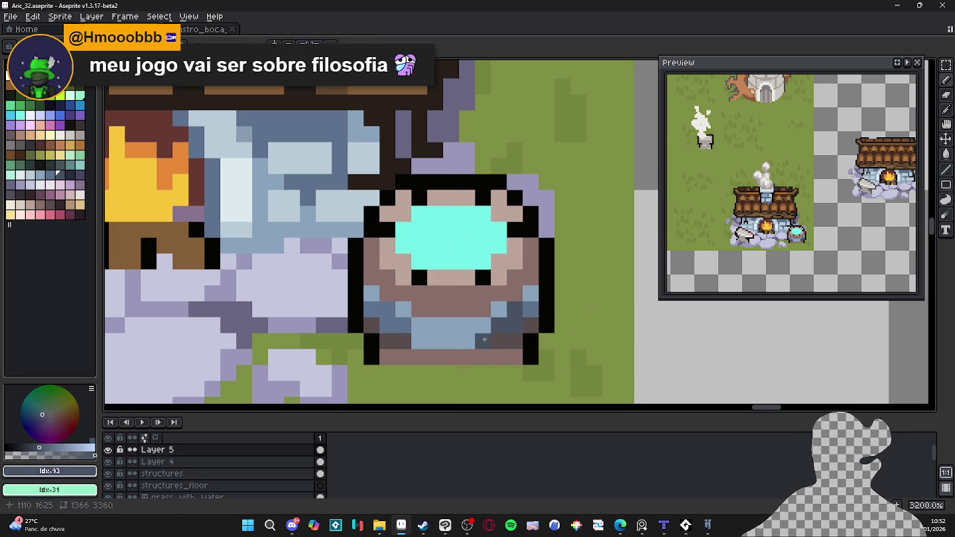
- Outline the barrel's bottom in black and add dark brown bottom row and rings
{"action": "left_click", "coordinate": [371, 341], "text": "alt"}
{"action": "left_click_drag", "start_coordinate": [395, 340], "coordinate": [461, 341]}
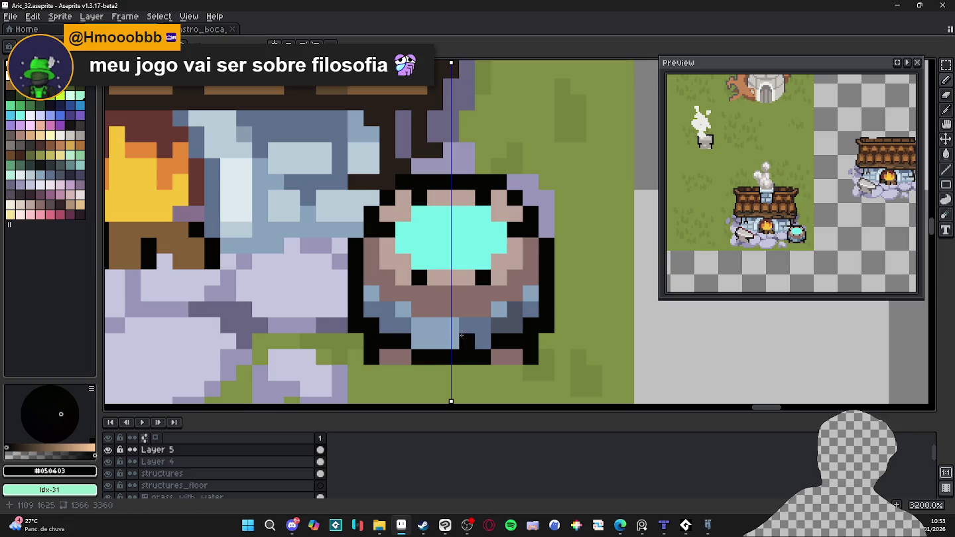
{"action": "left_click", "coordinate": [404, 354], "text": "alt"}
{"action": "left_click", "coordinate": [61, 205]}
{"action": "mouse_move", "coordinate": [484, 356]}
{"action": "left_mouse_down"}
{"action": "mouse_move", "coordinate": [474, 355]}
{"action": "mouse_move", "coordinate": [524, 325]}
{"action": "left_mouse_up"}
{"action": "mouse_move", "coordinate": [451, 309]}
{"action": "left_mouse_down"}
{"action": "mouse_move", "coordinate": [499, 309]}
{"action": "mouse_move", "coordinate": [512, 292]}
{"action": "left_mouse_up"}
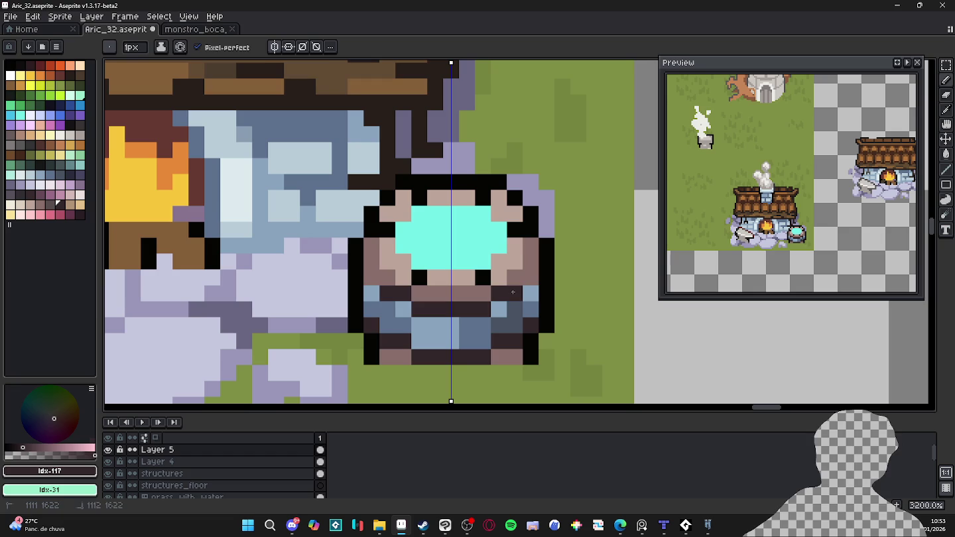
{"action": "left_click", "coordinate": [526, 280]}
- Paint blue-grey pixels on the barrel's outer sides and undo an extra black outline column
{"action": "left_click", "coordinate": [551, 283], "text": "alt"}
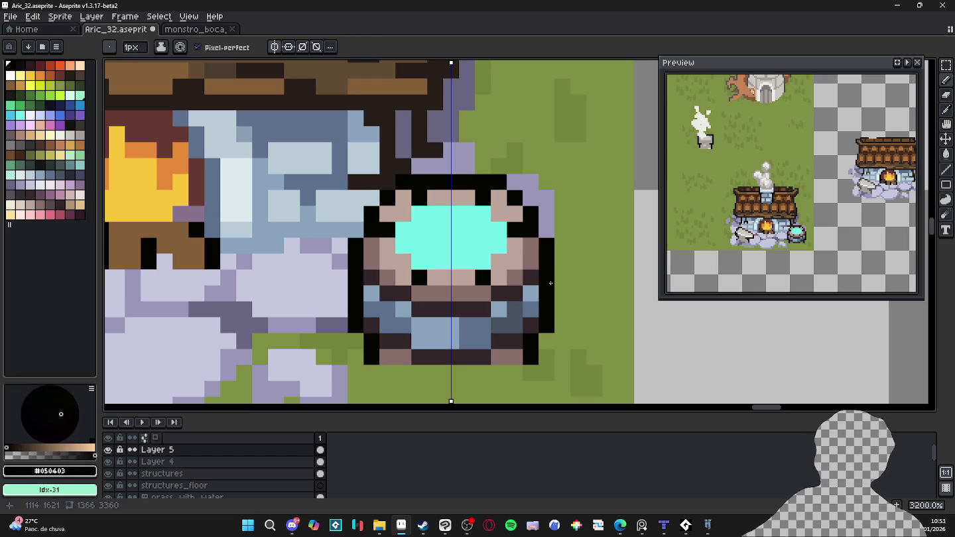
{"action": "left_click", "coordinate": [530, 309], "text": "alt"}
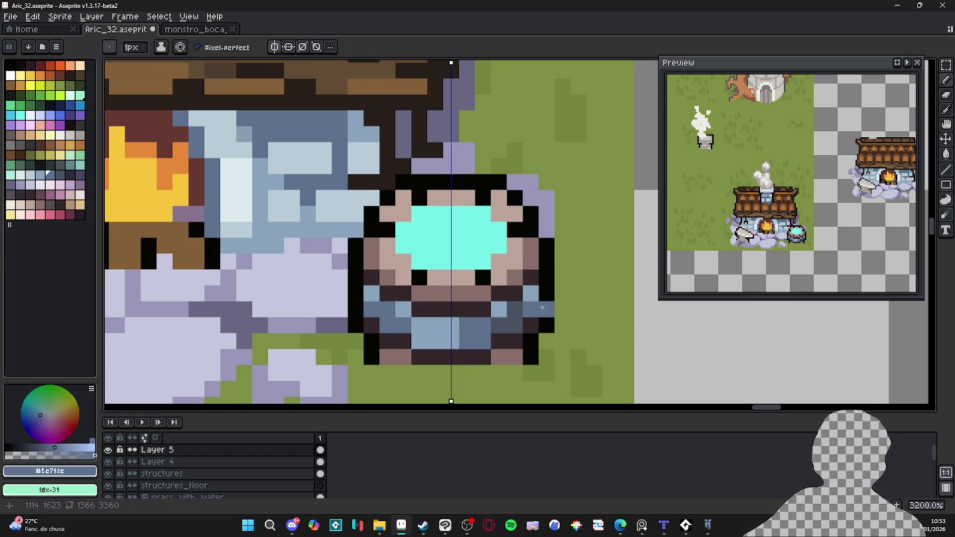
{"action": "left_click", "coordinate": [546, 309]}
{"action": "left_click", "coordinate": [530, 293], "text": "alt"}
{"action": "left_click", "coordinate": [546, 294]}
{"action": "left_click", "coordinate": [546, 277], "text": "alt"}
{"action": "left_click_drag", "start_coordinate": [561, 282], "coordinate": [557, 319]}
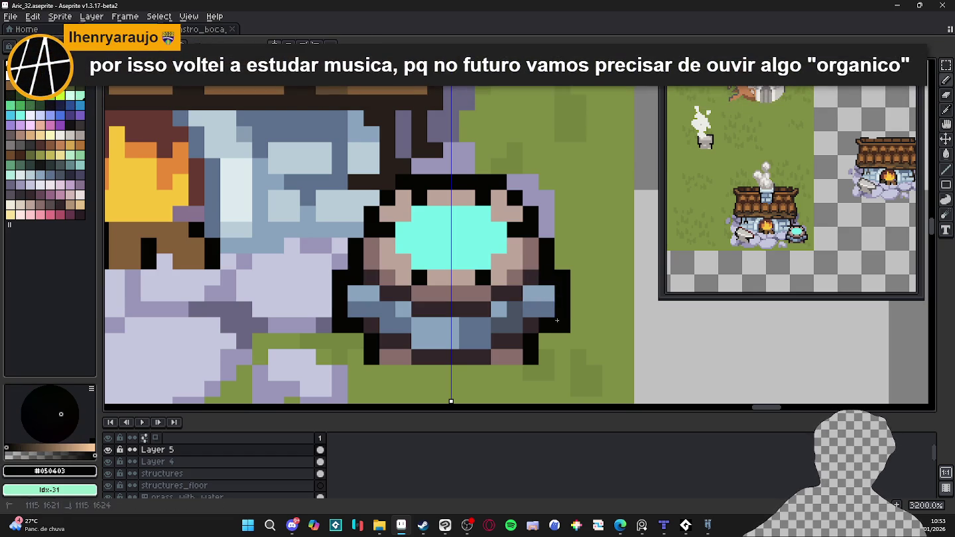
{"action": "key", "text": "ctrl+z"}
{"action": "key", "text": "ctrl+z"}
{"action": "key", "text": "ctrl+z"}
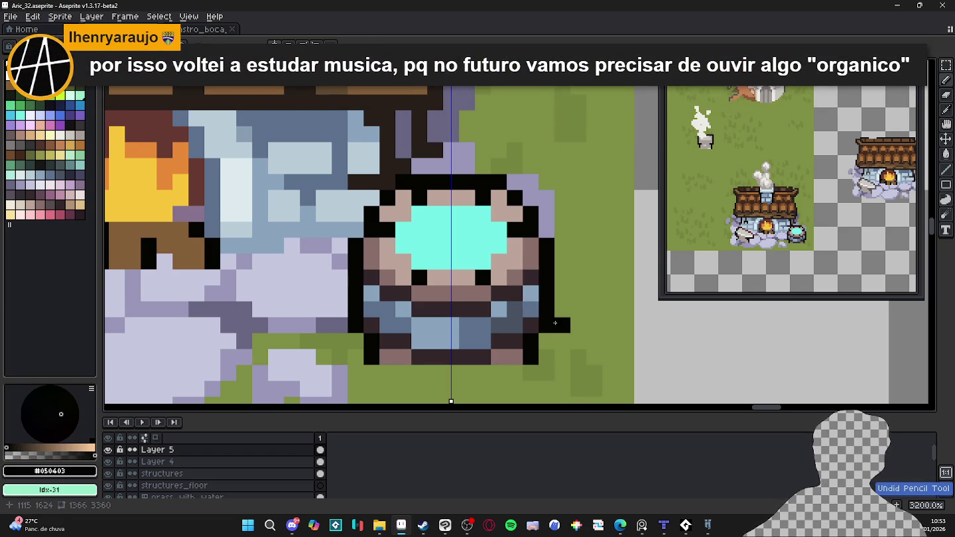
- Repaint a barrel pixel blue-grey and darken the barrel's dark band with very dark brown
{"action": "scroll", "coordinate": [566, 326], "scroll_direction": "down", "scroll_amount": 1}
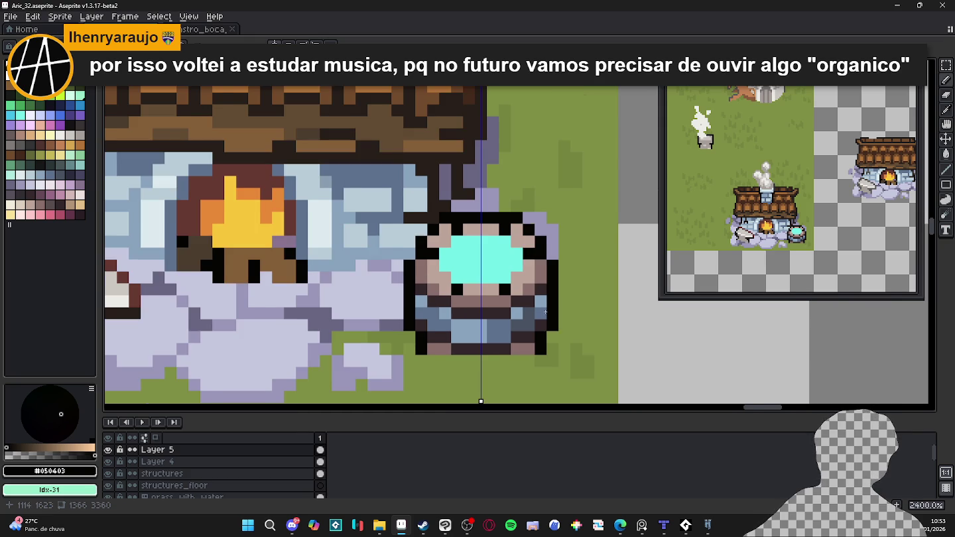
{"action": "scroll", "coordinate": [550, 312], "scroll_direction": "up", "scroll_amount": 1}
{"action": "left_click", "coordinate": [466, 335]}
{"action": "key", "text": "ctrl+z"}
{"action": "left_click", "coordinate": [468, 338], "text": "alt"}
{"action": "left_click", "coordinate": [494, 313]}
{"action": "scroll", "coordinate": [498, 287], "scroll_direction": "down", "scroll_amount": 1}
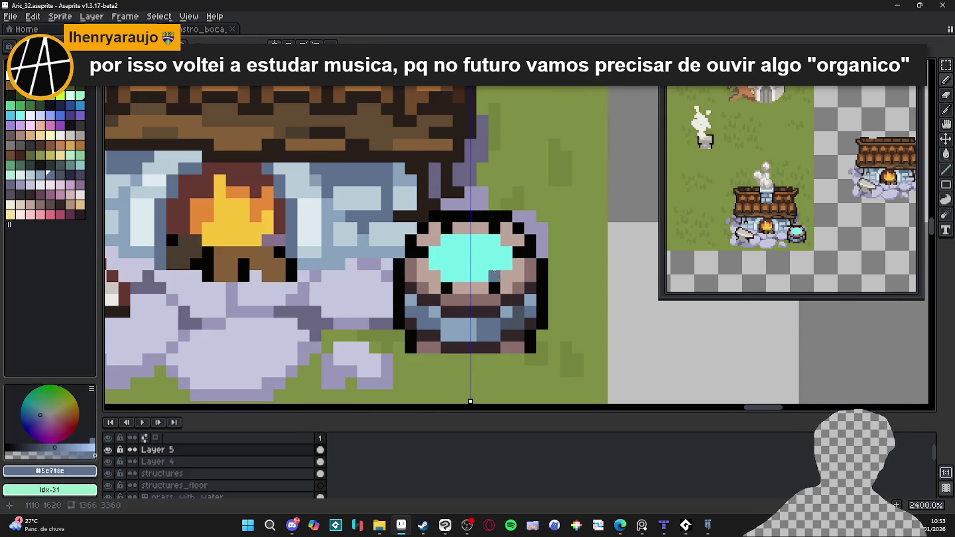
{"action": "left_click", "coordinate": [494, 301], "text": "alt"}
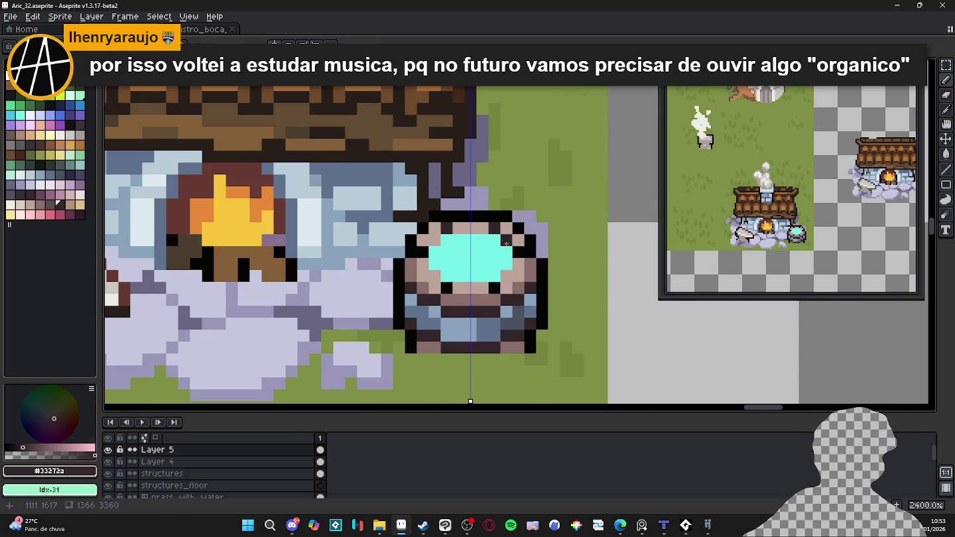
{"action": "left_click", "coordinate": [494, 298]}
{"action": "left_click", "coordinate": [447, 300]}
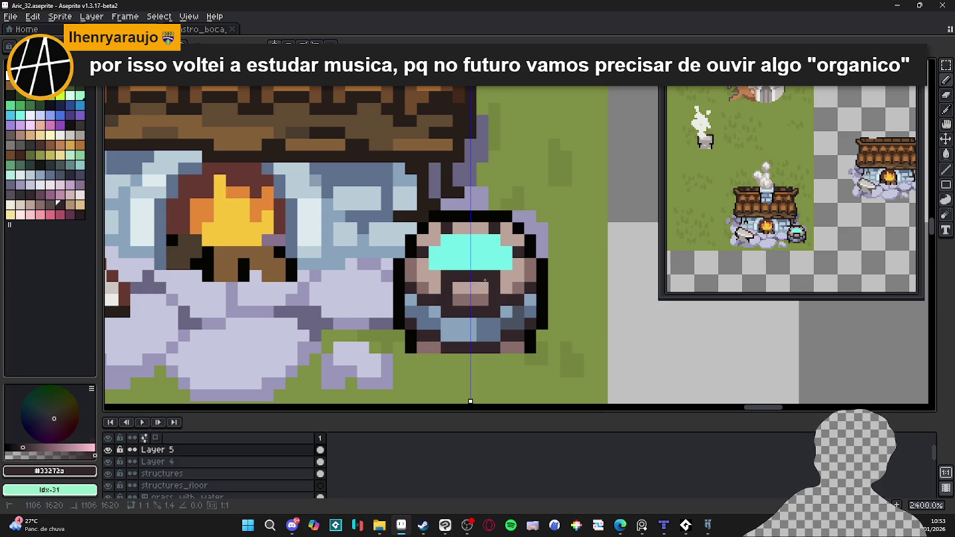
- Cover the cyan liquid's lower bump, upper corners and top to narrow it to a strip
{"action": "left_click_drag", "start_coordinate": [457, 283], "coordinate": [483, 277]}
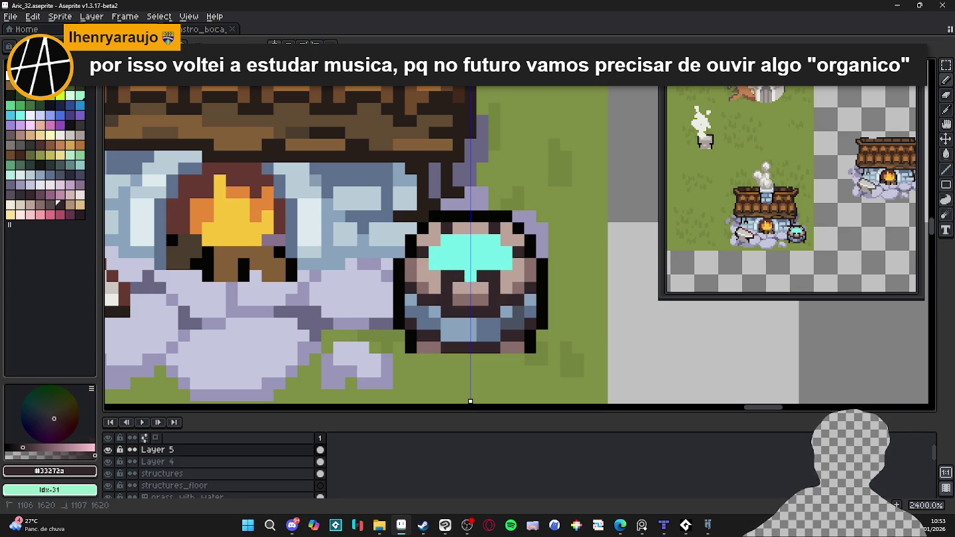
{"action": "left_click", "coordinate": [434, 253]}
{"action": "left_click_drag", "start_coordinate": [447, 240], "coordinate": [472, 242]}
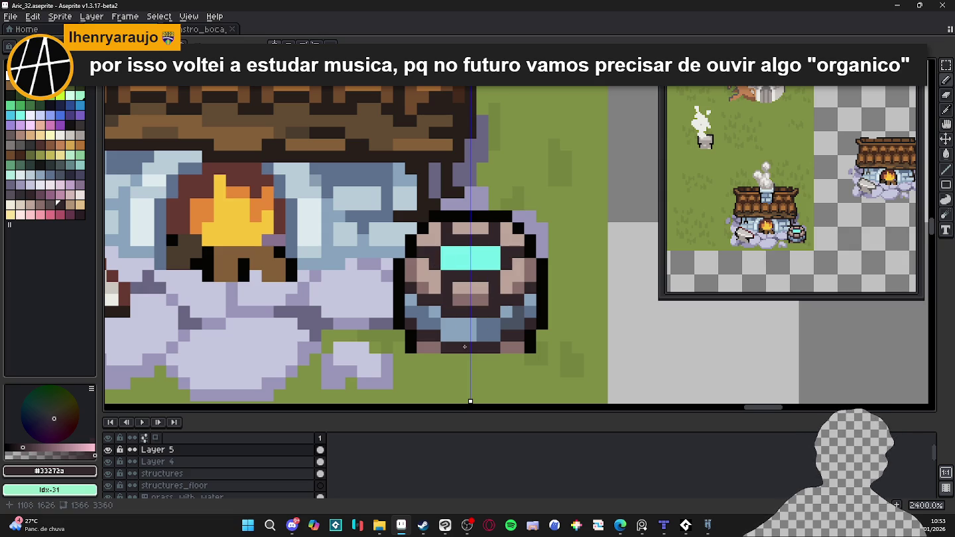
- Shade the barrel's lower band with sampled mid blue-grey and dark slate pixels, discarding a trial stroke
{"action": "scroll", "coordinate": [477, 329], "scroll_direction": "up", "scroll_amount": 1}
{"action": "left_click", "coordinate": [475, 326], "text": "alt"}
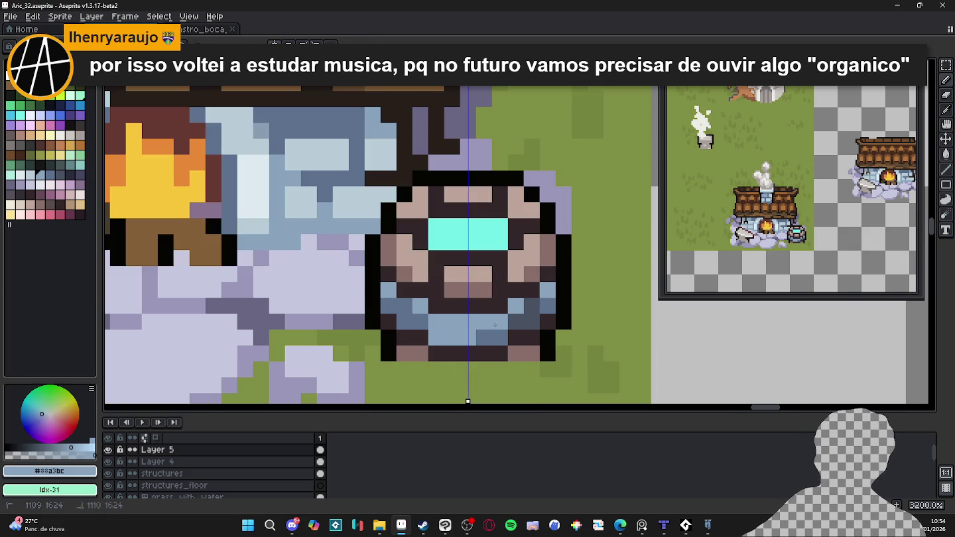
{"action": "left_click_drag", "start_coordinate": [421, 321], "coordinate": [400, 318]}
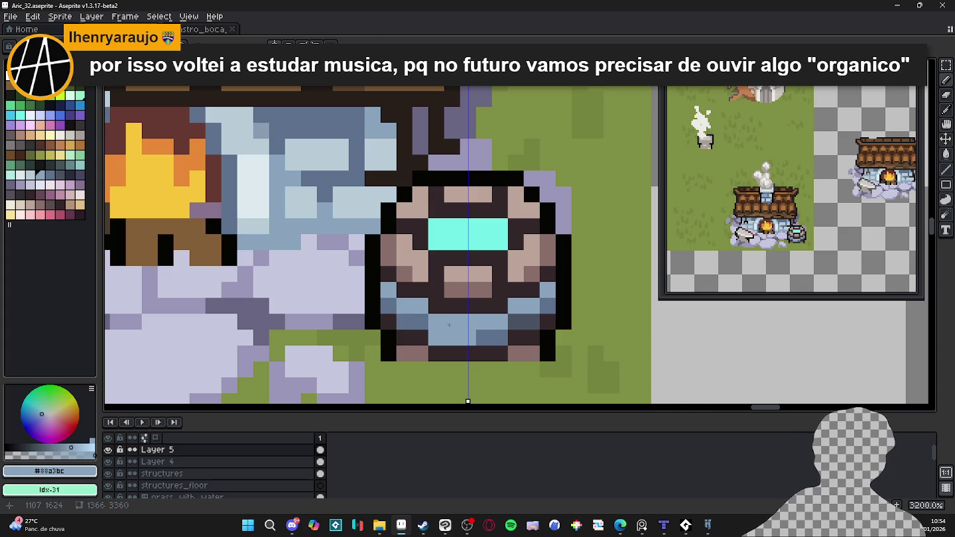
{"action": "key", "text": "ctrl+z"}
{"action": "key", "text": "ctrl+z"}
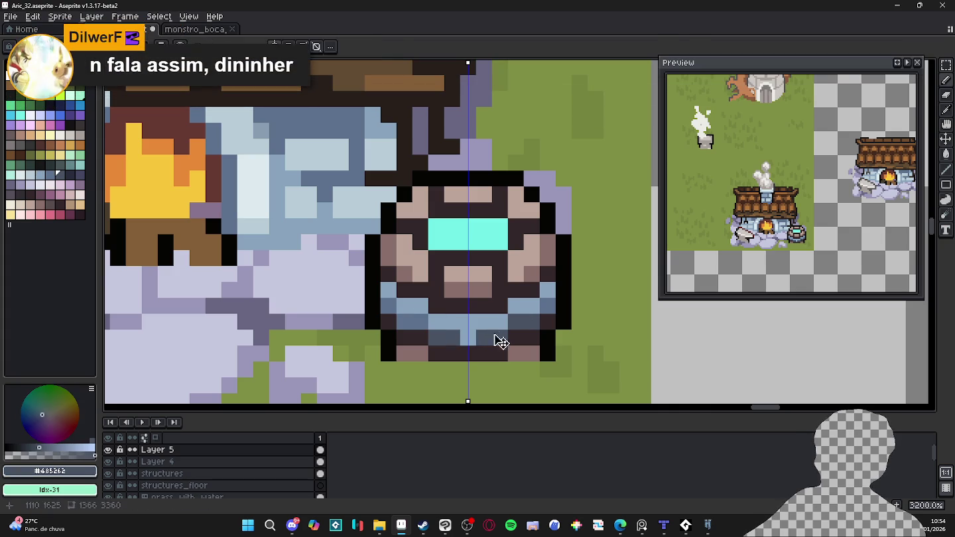
{"action": "key", "text": "ctrl+z"}
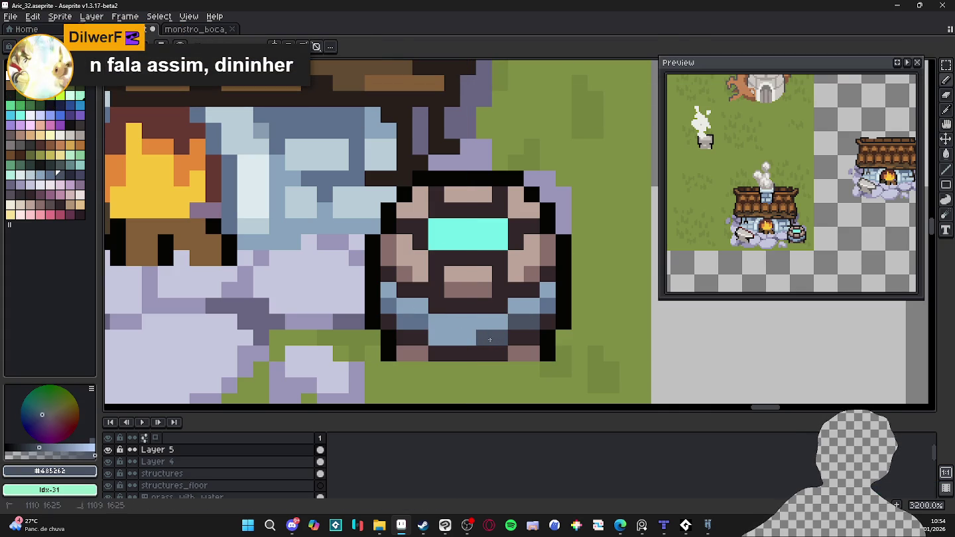
{"action": "left_click", "coordinate": [517, 322], "text": "alt"}
{"action": "left_click", "coordinate": [526, 321]}
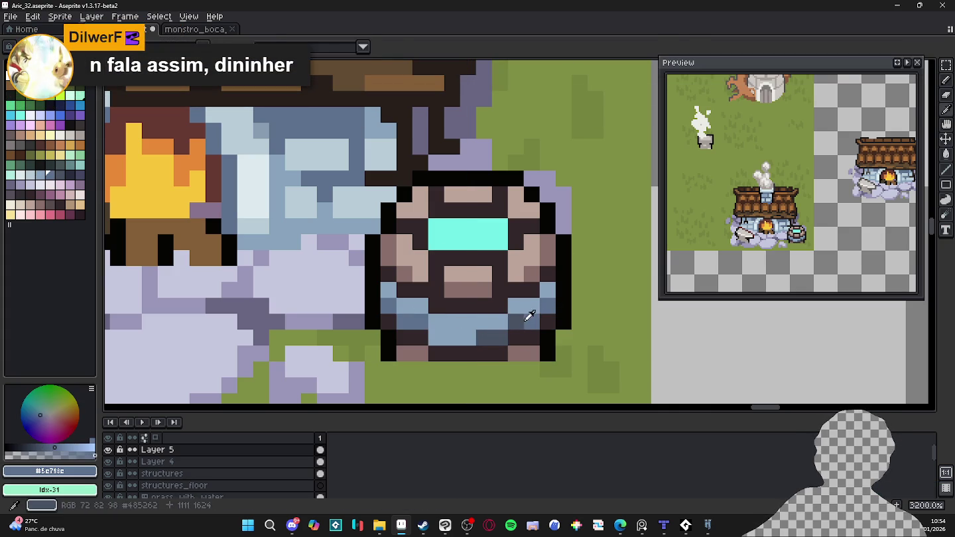
{"action": "left_click", "coordinate": [516, 317], "text": "alt"}
{"action": "left_click", "coordinate": [532, 320]}
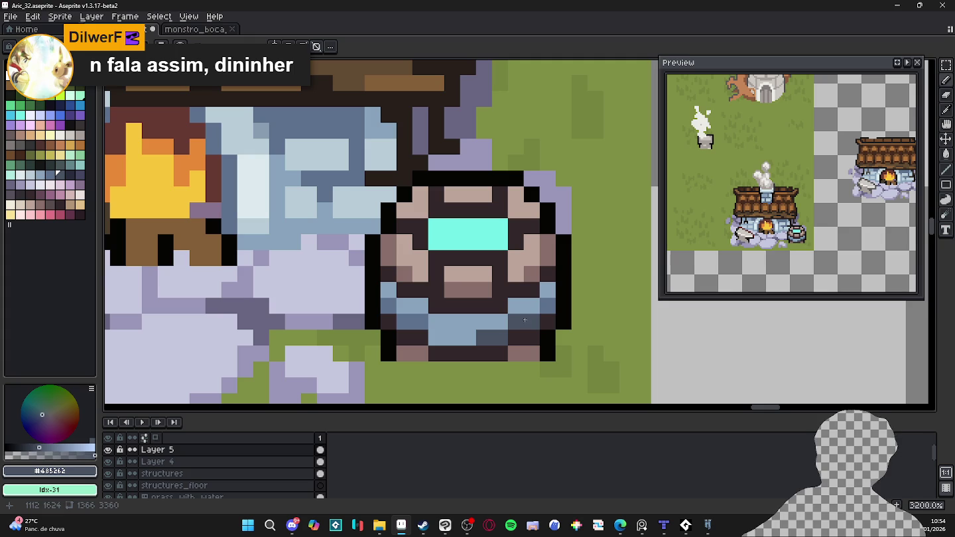
- Recolour more band pixels with light blue and a new palette shading colour, undoing one stray pixel
{"action": "left_click", "coordinate": [421, 326], "text": "alt"}
{"action": "left_click", "coordinate": [438, 337]}
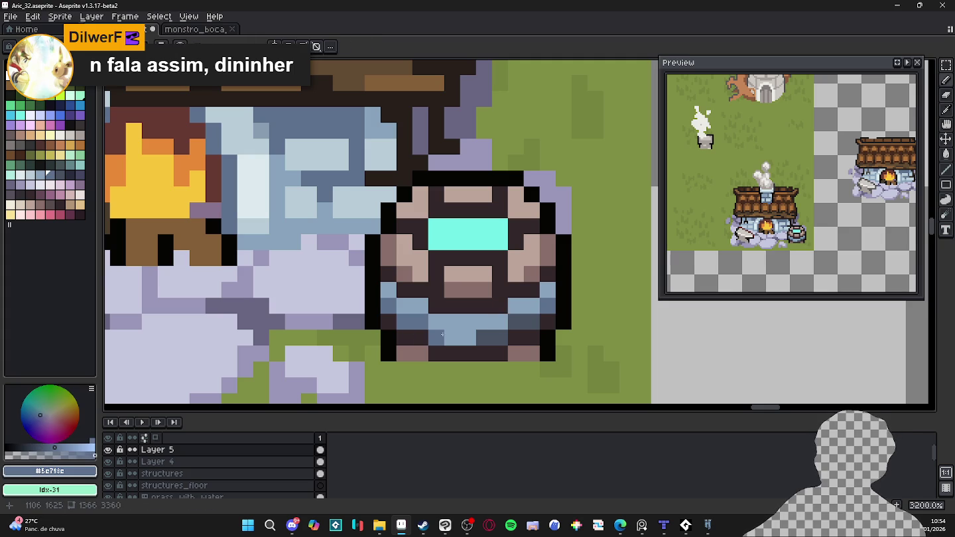
{"action": "key", "text": "ctrl+z"}
{"action": "left_click", "coordinate": [452, 321], "text": "alt"}
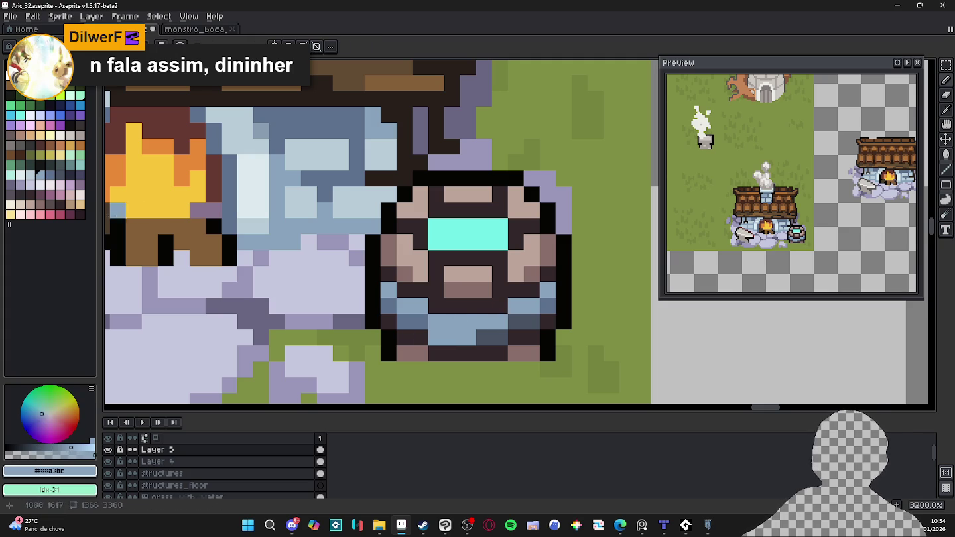
{"action": "left_click", "coordinate": [30, 176]}
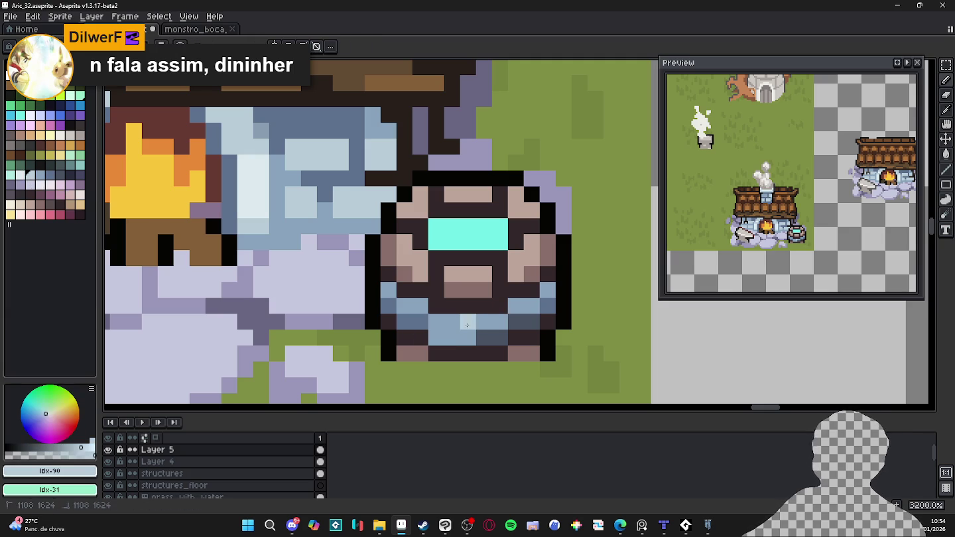
{"action": "left_click", "coordinate": [433, 323], "text": "alt"}
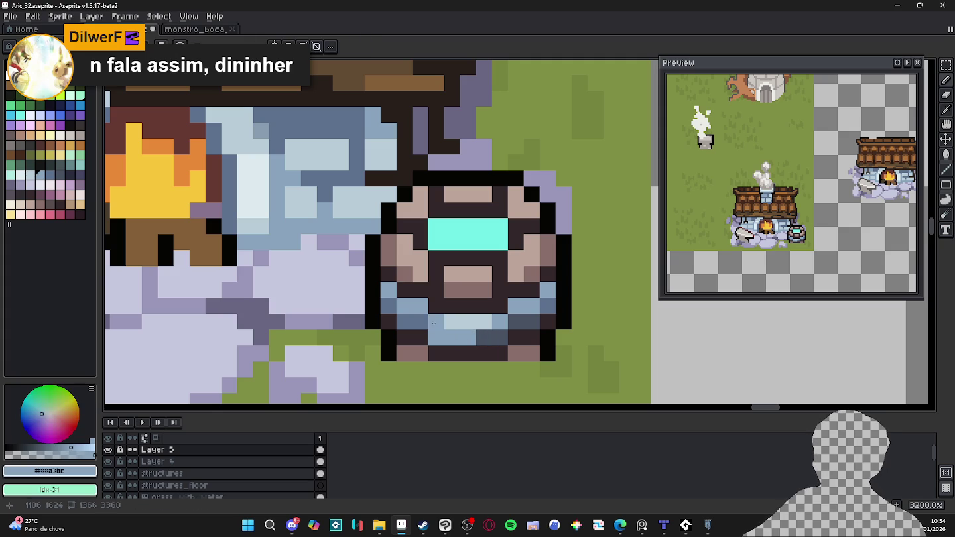
{"action": "left_click", "coordinate": [476, 339], "text": "alt"}
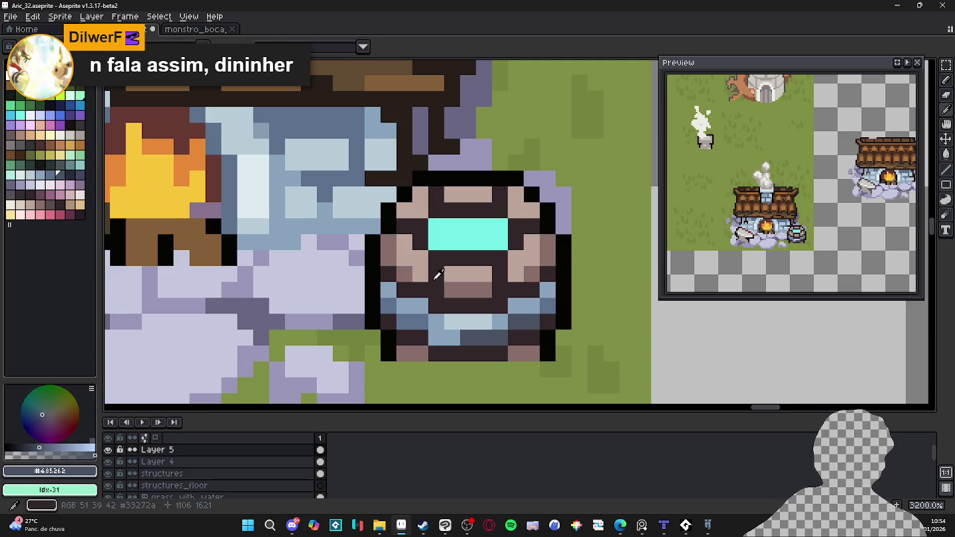
{"action": "left_click", "coordinate": [50, 205]}
{"action": "left_click", "coordinate": [436, 289]}
{"action": "left_click", "coordinate": [437, 274]}
{"action": "left_click", "coordinate": [499, 289]}
- Add grey pixels around the cyan liquid's rim, dropping the last misplaced one
{"action": "left_click", "coordinate": [532, 226]}
{"action": "left_click", "coordinate": [403, 225]}
{"action": "left_click", "coordinate": [436, 193]}
{"action": "left_click", "coordinate": [485, 194]}
{"action": "key", "text": "ctrl+z"}
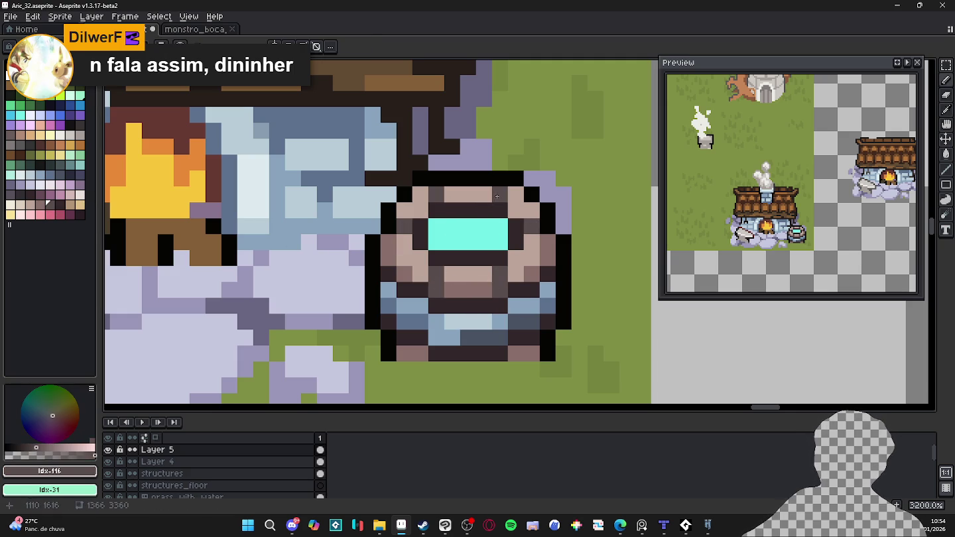
{"action": "left_click", "coordinate": [449, 220], "text": "alt"}
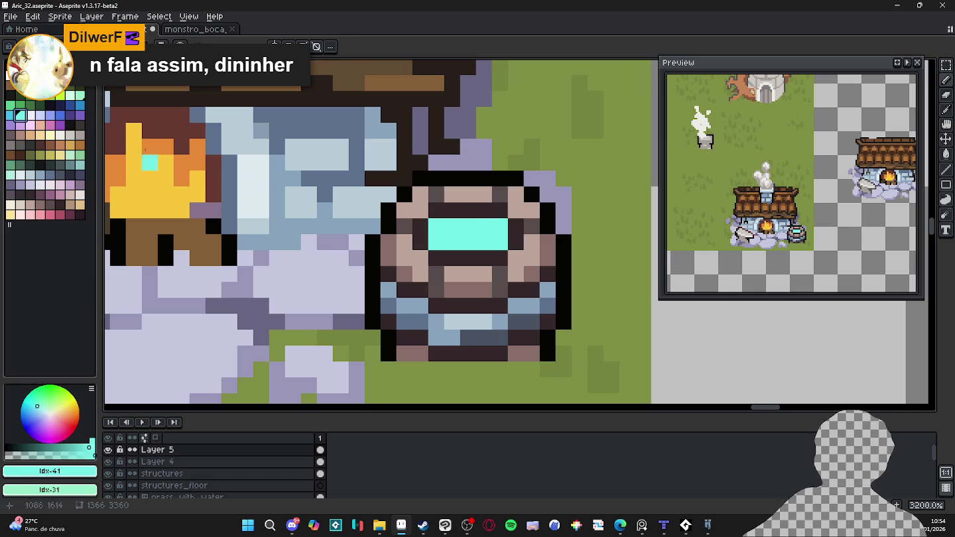
- Frame the cyan liquid with a light-blue edge and darken its lower corner pixels
{"action": "left_click", "coordinate": [60, 115]}
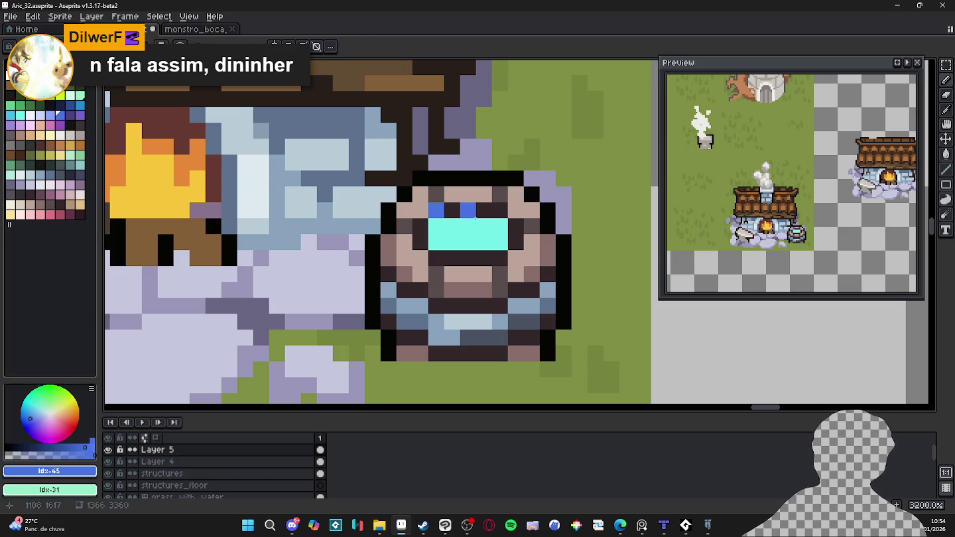
{"action": "left_click", "coordinate": [478, 227], "text": "alt"}
{"action": "left_click", "coordinate": [12, 115]}
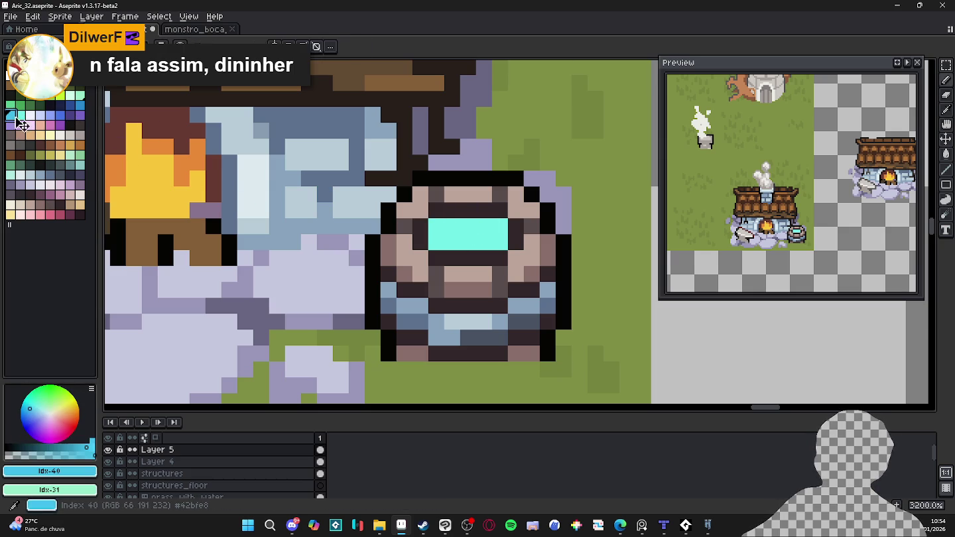
{"action": "mouse_move", "coordinate": [436, 210]}
{"action": "left_mouse_down"}
{"action": "mouse_move", "coordinate": [483, 215]}
{"action": "mouse_move", "coordinate": [516, 242]}
{"action": "left_mouse_up"}
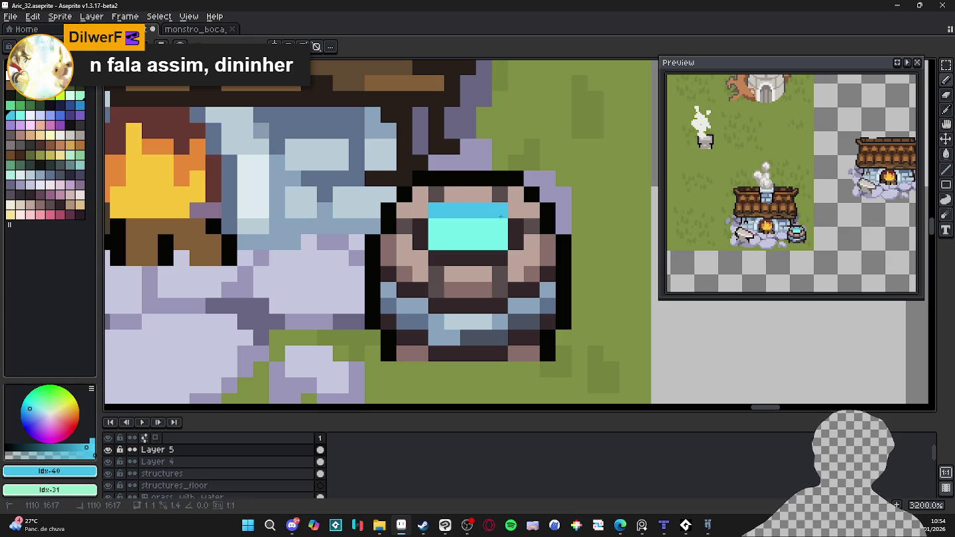
{"action": "left_click_drag", "start_coordinate": [420, 224], "coordinate": [423, 240]}
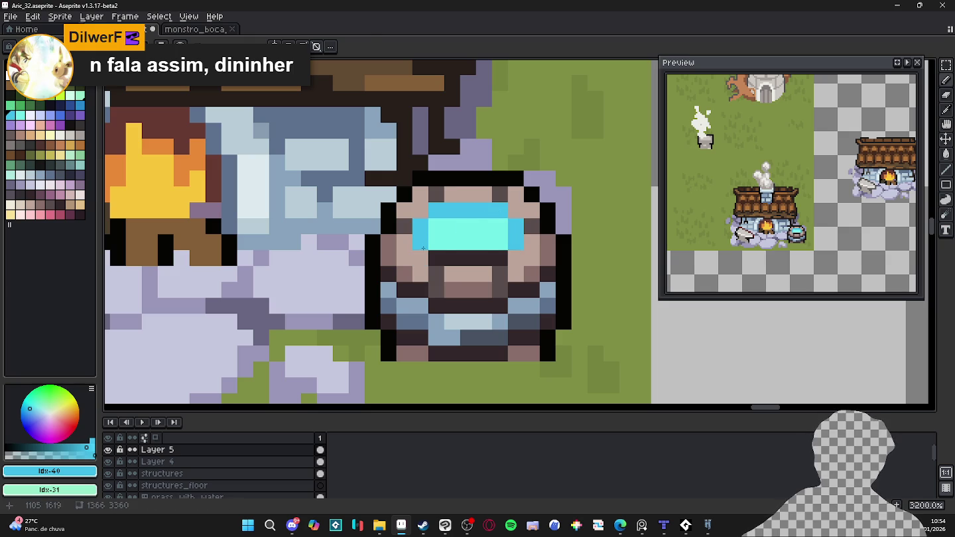
{"action": "left_click", "coordinate": [436, 258], "text": "alt"}
{"action": "left_click", "coordinate": [419, 243]}
{"action": "left_click", "coordinate": [517, 242]}
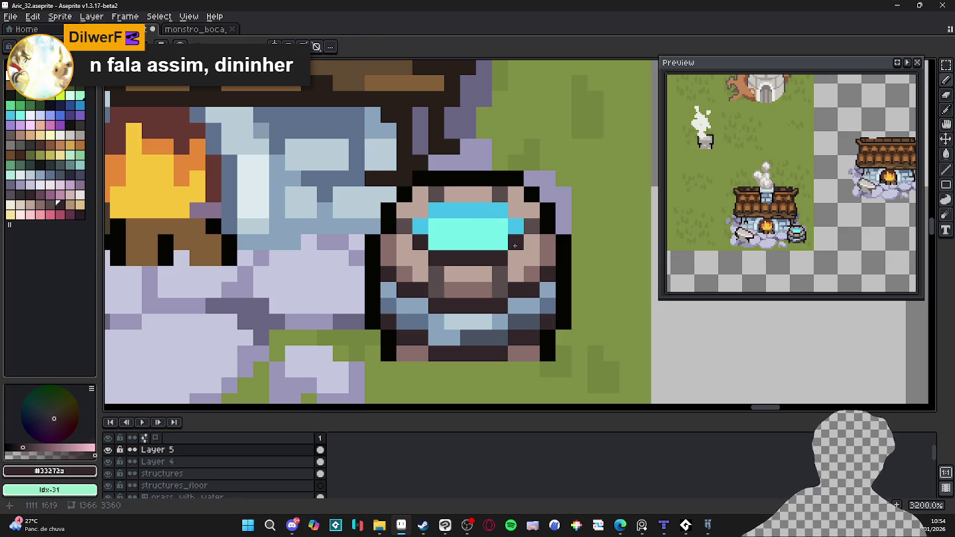
{"action": "left_click", "coordinate": [500, 239]}
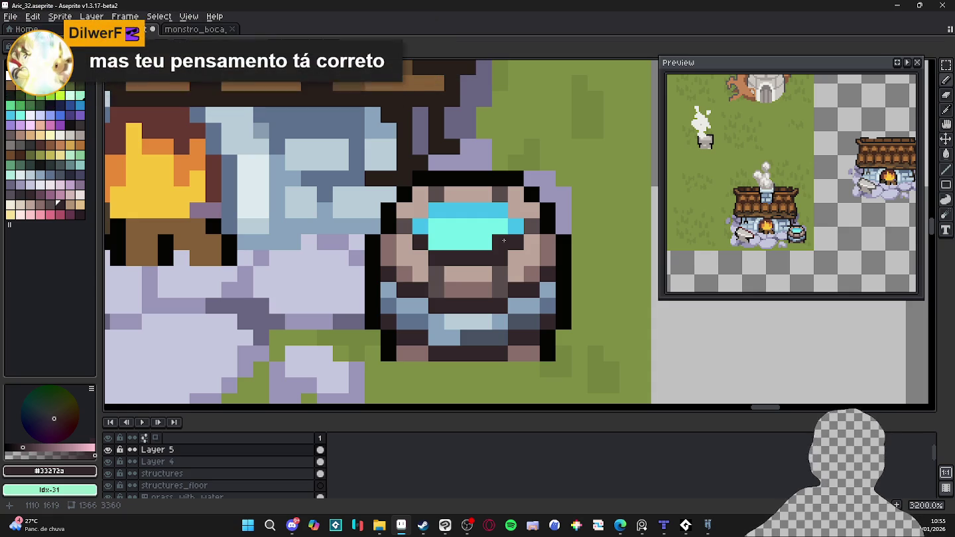
- Tidy the barrel's top rim with beige and near-black outline pixels, undoing a misplaced outline row
{"action": "left_click", "coordinate": [521, 355], "text": "alt"}
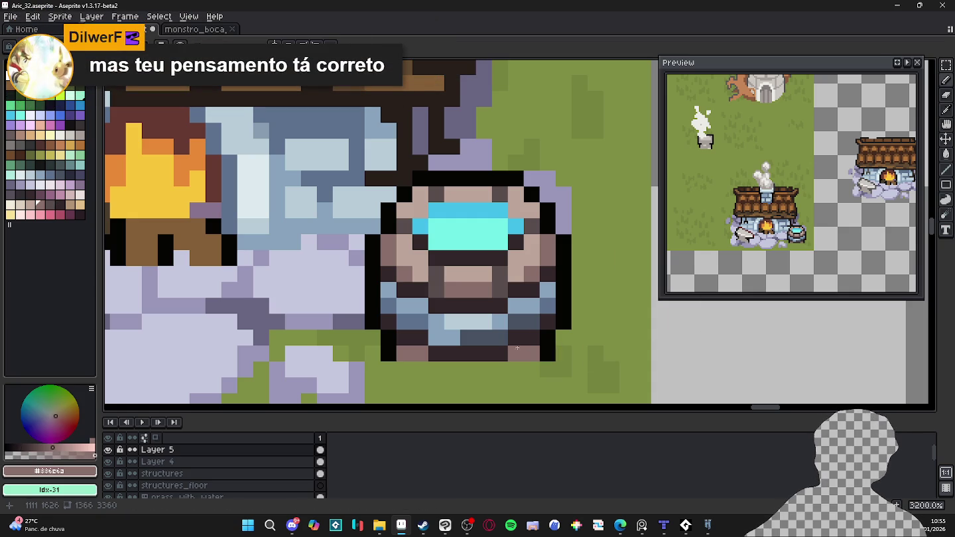
{"action": "left_click", "coordinate": [468, 178], "text": "alt"}
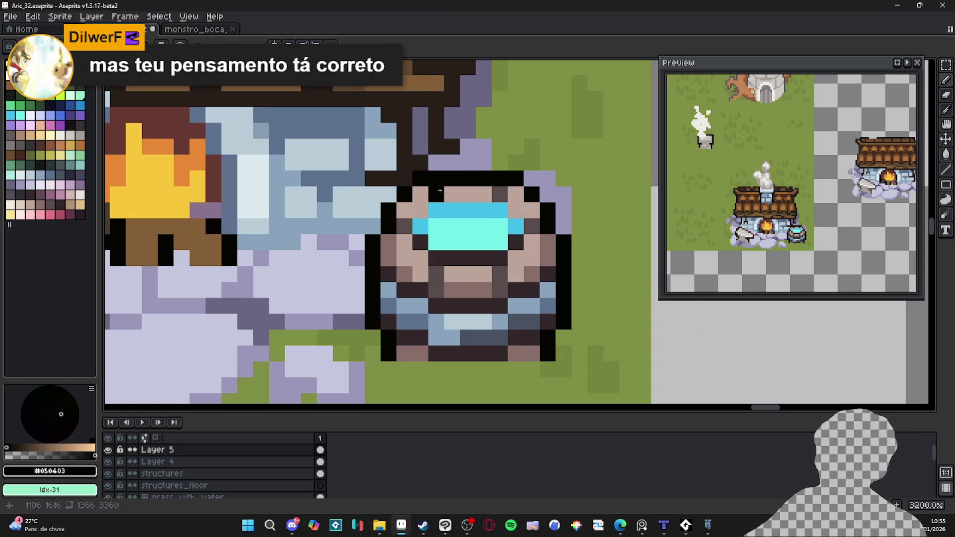
{"action": "left_click", "coordinate": [410, 176]}
{"action": "left_click", "coordinate": [516, 194]}
{"action": "left_click", "coordinate": [532, 177]}
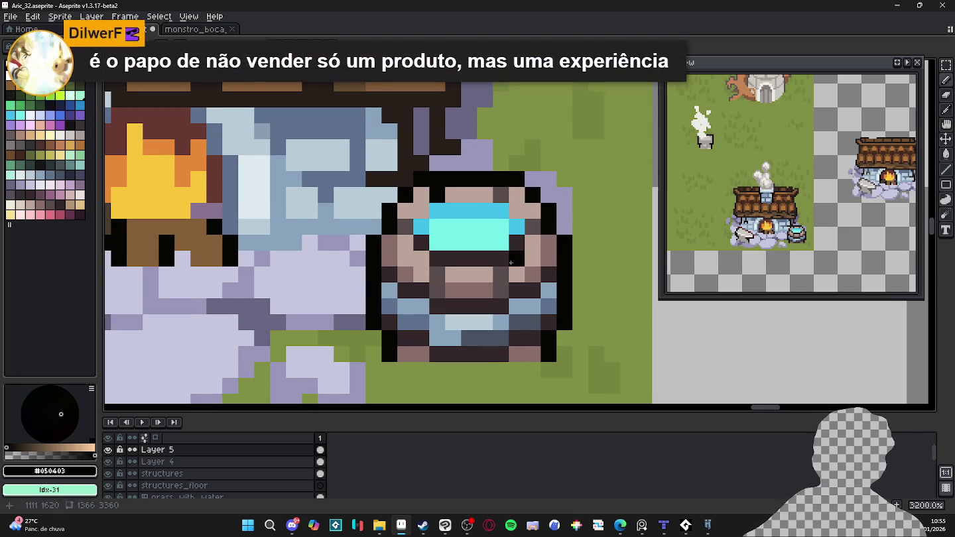
{"action": "key", "text": "alt"}
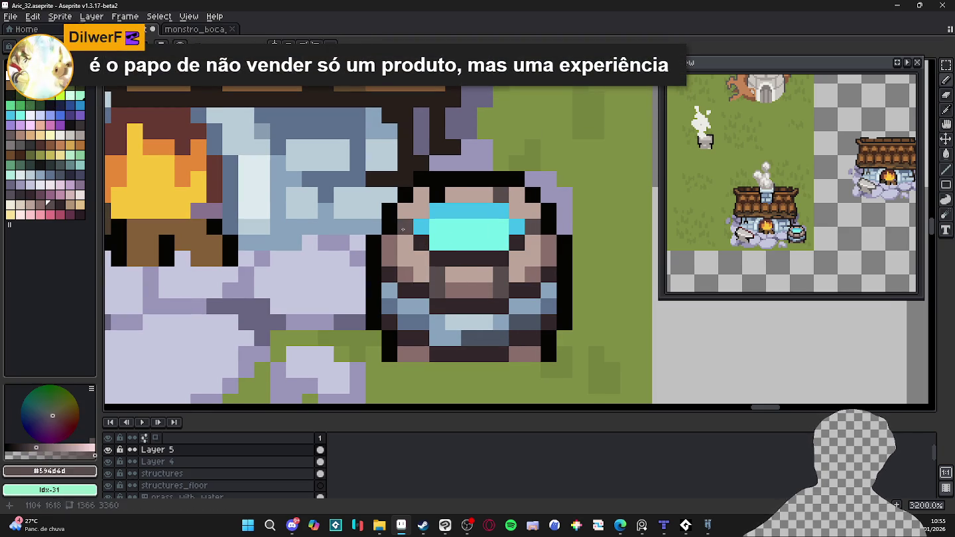
{"action": "left_click", "coordinate": [517, 227]}
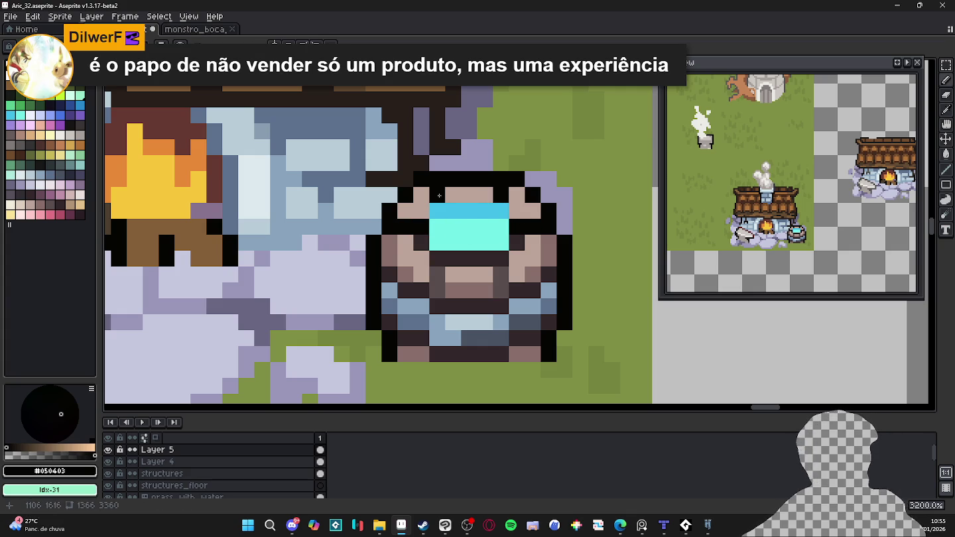
{"action": "left_click", "coordinate": [453, 192], "text": "alt"}
{"action": "mouse_move", "coordinate": [453, 187]}
{"action": "left_mouse_down"}
{"action": "mouse_move", "coordinate": [486, 180]}
{"action": "mouse_move", "coordinate": [451, 164]}
{"action": "mouse_move", "coordinate": [485, 179]}
{"action": "left_mouse_up"}
{"action": "left_click", "coordinate": [502, 179], "text": "alt"}
{"action": "key", "text": "ctrl+z"}
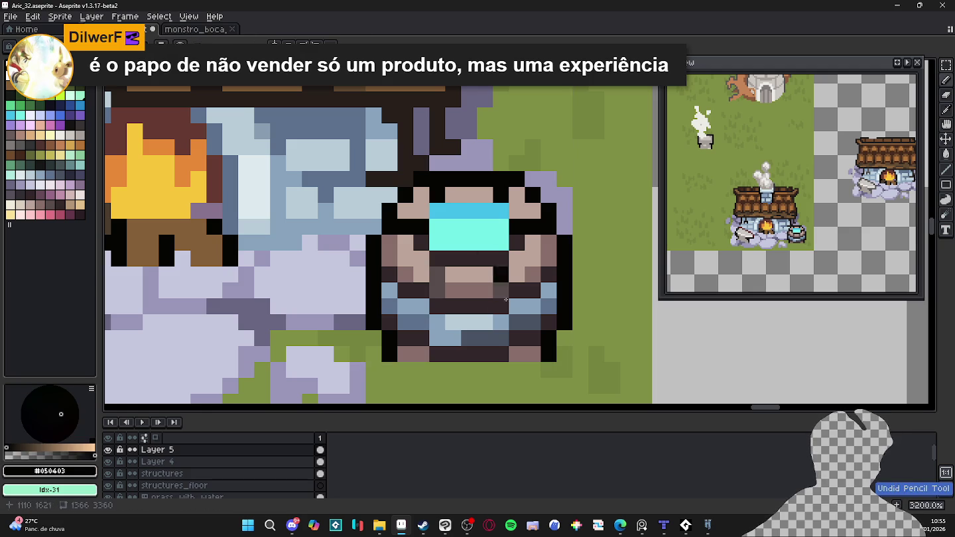
- Paint a brown-pink row along the barrel bottom with black outline pixels at both ends
{"action": "left_click", "coordinate": [485, 275], "text": "alt"}
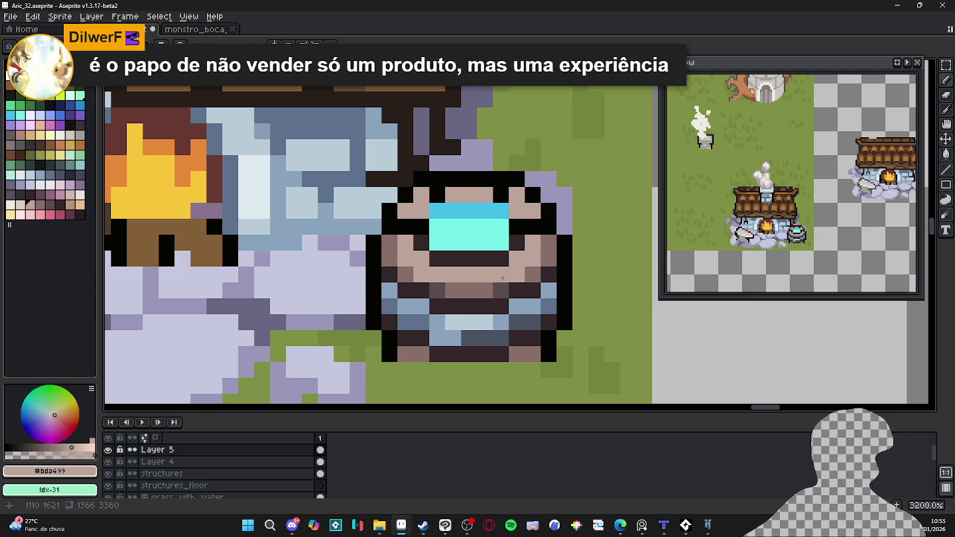
{"action": "left_click", "coordinate": [463, 266]}
{"action": "key", "text": "ctrl+z"}
{"action": "left_click", "coordinate": [526, 354], "text": "alt"}
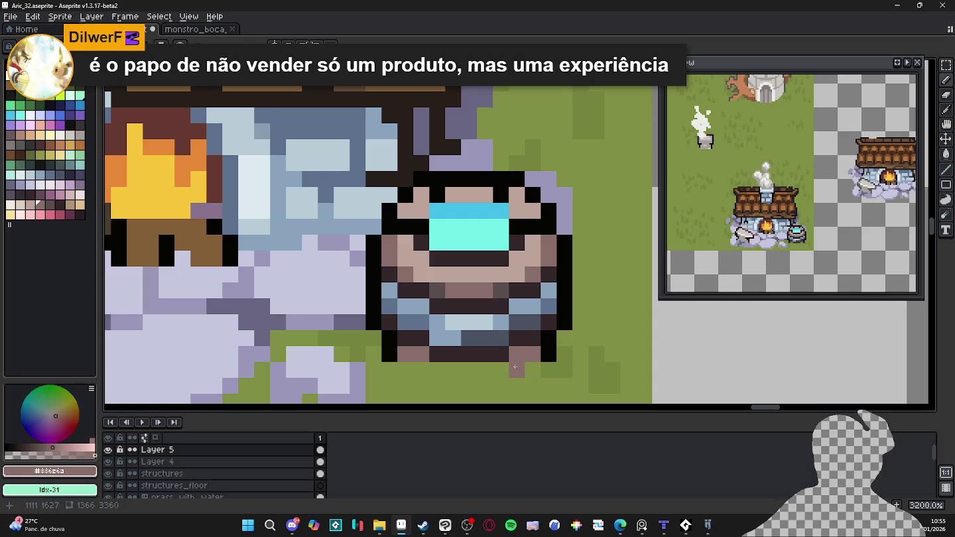
{"action": "left_click_drag", "start_coordinate": [510, 374], "coordinate": [421, 370]}
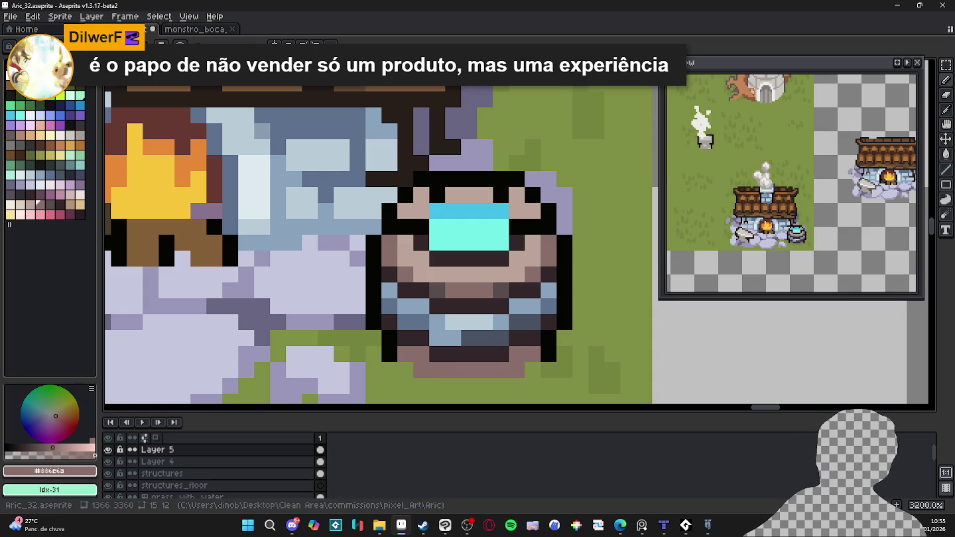
{"action": "left_click", "coordinate": [540, 360], "text": "alt"}
{"action": "left_click", "coordinate": [534, 372]}
{"action": "left_click", "coordinate": [409, 376]}
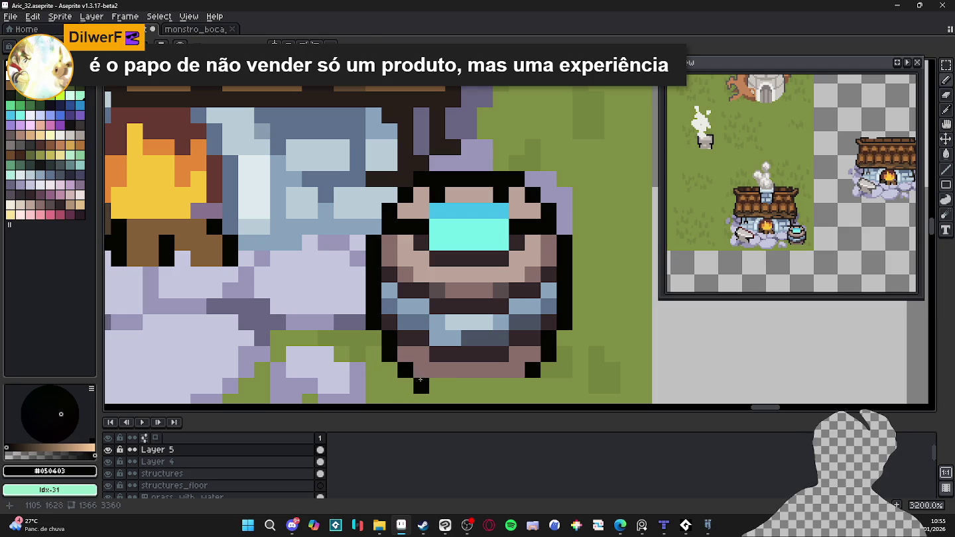
- Fill gaps under the barrel with grass green and add a new black-outlined brown bottom row
{"action": "left_click", "coordinate": [431, 385], "text": "alt"}
{"action": "left_click_drag", "start_coordinate": [421, 385], "coordinate": [431, 370]}
{"action": "left_click", "coordinate": [437, 355]}
{"action": "left_click", "coordinate": [453, 371]}
{"action": "left_click", "coordinate": [502, 371]}
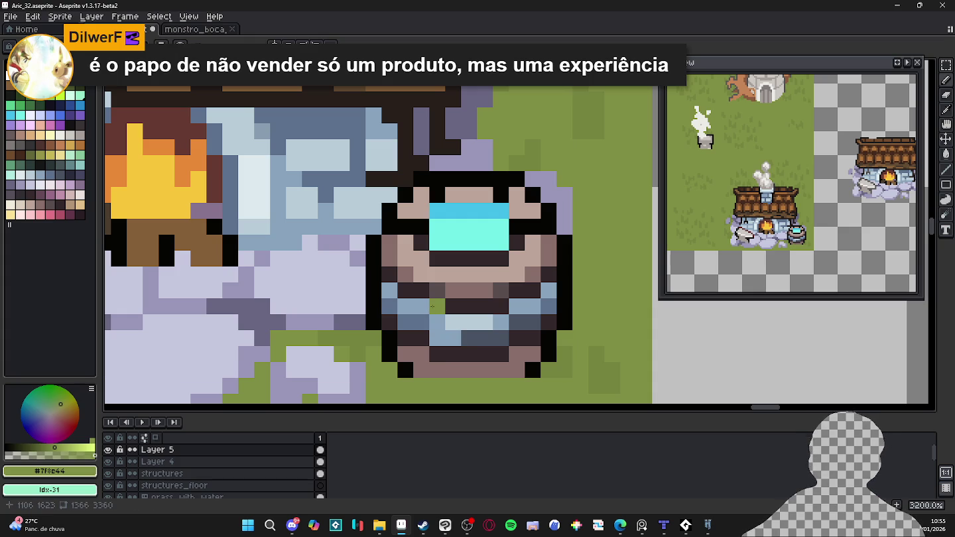
{"action": "left_click", "coordinate": [414, 355], "text": "alt"}
{"action": "left_click", "coordinate": [412, 370]}
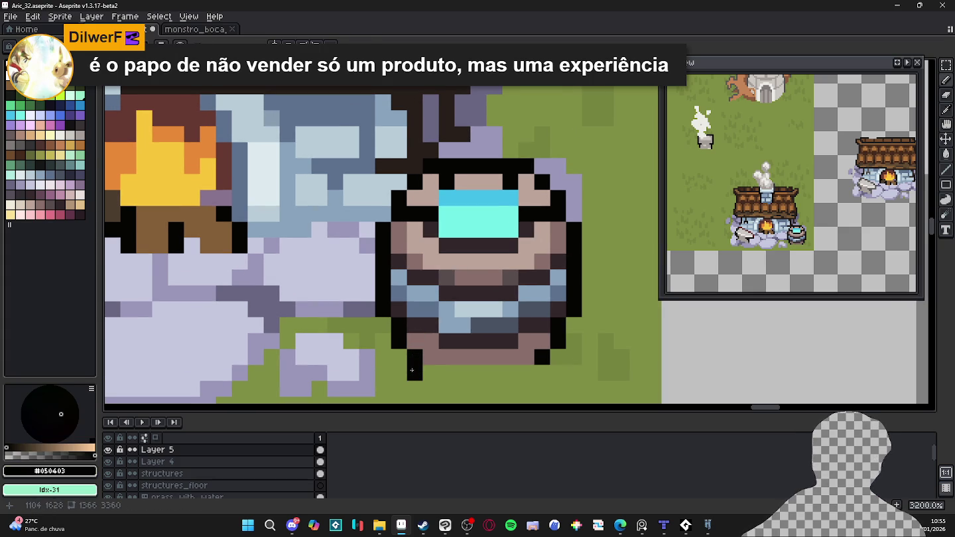
{"action": "left_click", "coordinate": [542, 373]}
{"action": "left_click", "coordinate": [477, 356], "text": "alt"}
{"action": "left_click_drag", "start_coordinate": [526, 373], "coordinate": [431, 372]}
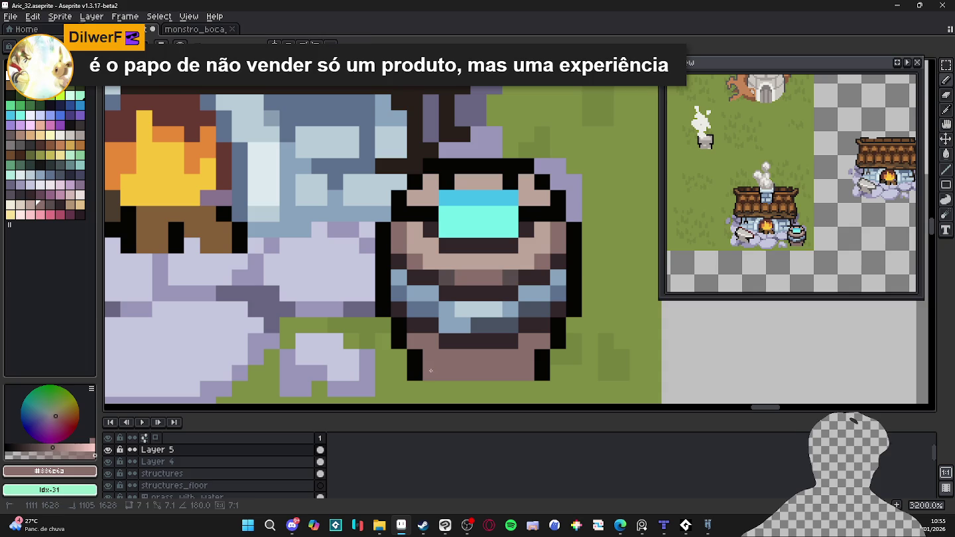
- Tidy the black outline at the base's corners
{"action": "left_click", "coordinate": [400, 342], "text": "alt"}
{"action": "left_click", "coordinate": [399, 356]}
{"action": "left_click", "coordinate": [415, 341], "text": "alt"}
{"action": "left_click", "coordinate": [416, 356]}
{"action": "left_click", "coordinate": [539, 351], "text": "alt"}
- Add grey shading pixels along the barrel's bottom row
{"action": "left_click", "coordinate": [542, 347], "text": "alt"}
{"action": "left_click", "coordinate": [543, 357]}
{"action": "left_click", "coordinate": [510, 276], "text": "alt"}
{"action": "left_click", "coordinate": [489, 360]}
{"action": "left_click", "coordinate": [510, 356]}
{"action": "left_click", "coordinate": [510, 372]}
{"action": "left_click", "coordinate": [447, 356]}
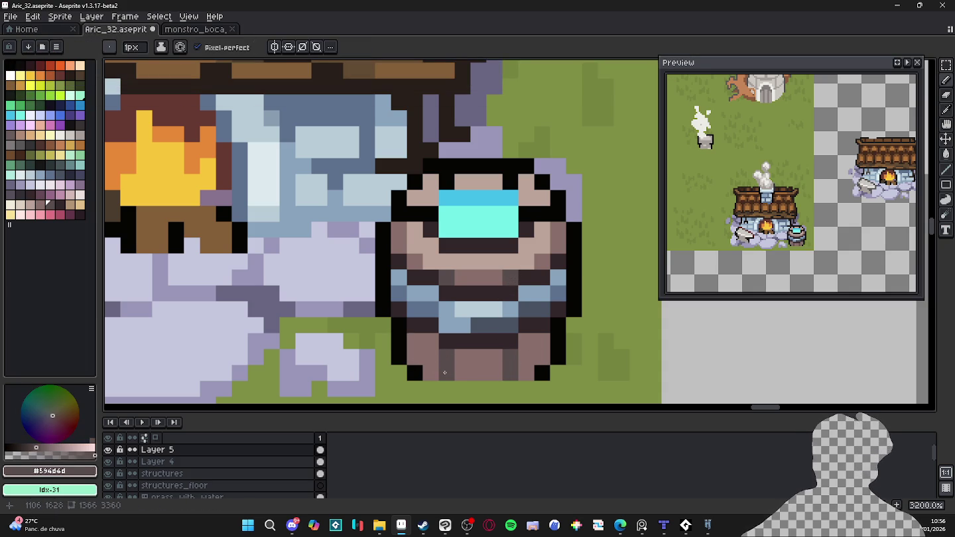
- Darken the base's lower band and bottom corners with #33272a, clearing a stray black corner pixel
{"action": "left_click", "coordinate": [439, 346]}
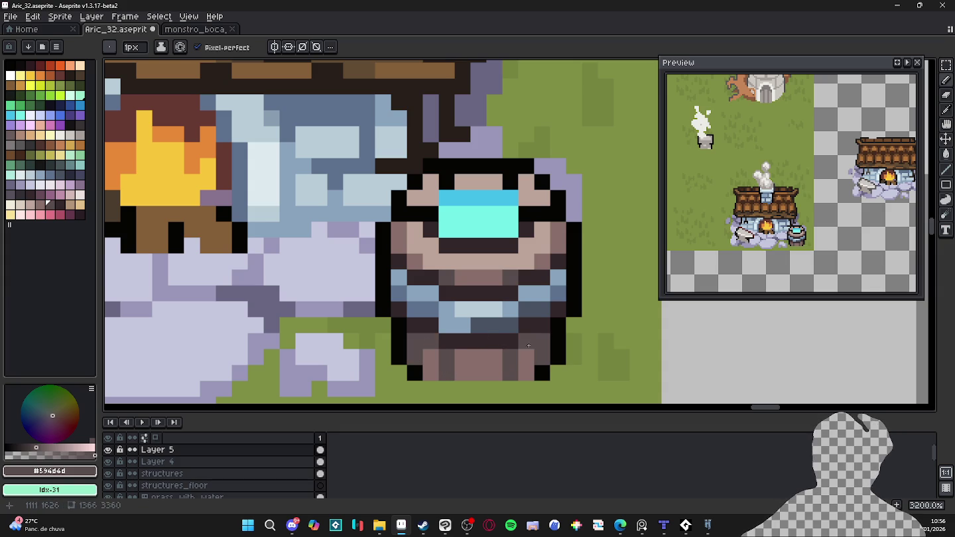
{"action": "left_click", "coordinate": [528, 352]}
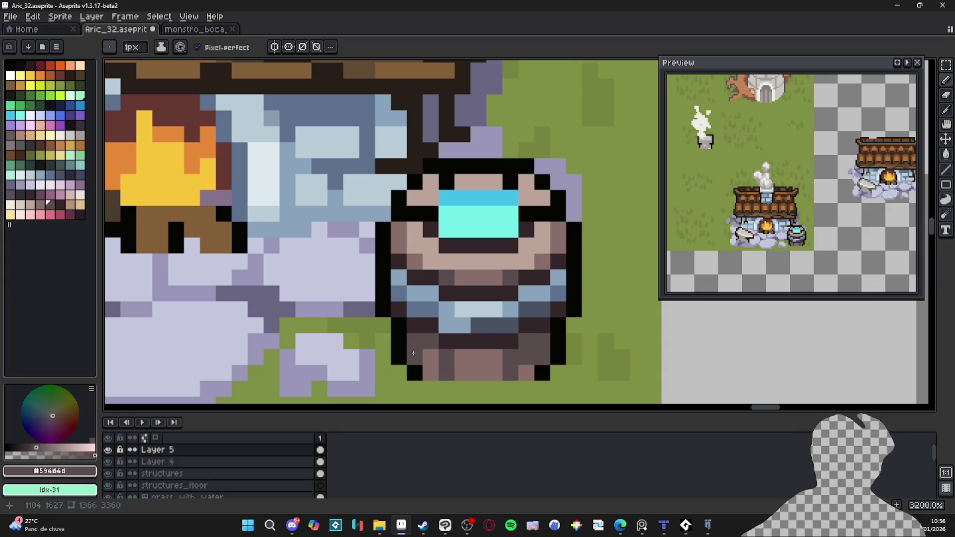
{"action": "left_click_drag", "start_coordinate": [430, 355], "coordinate": [494, 356]}
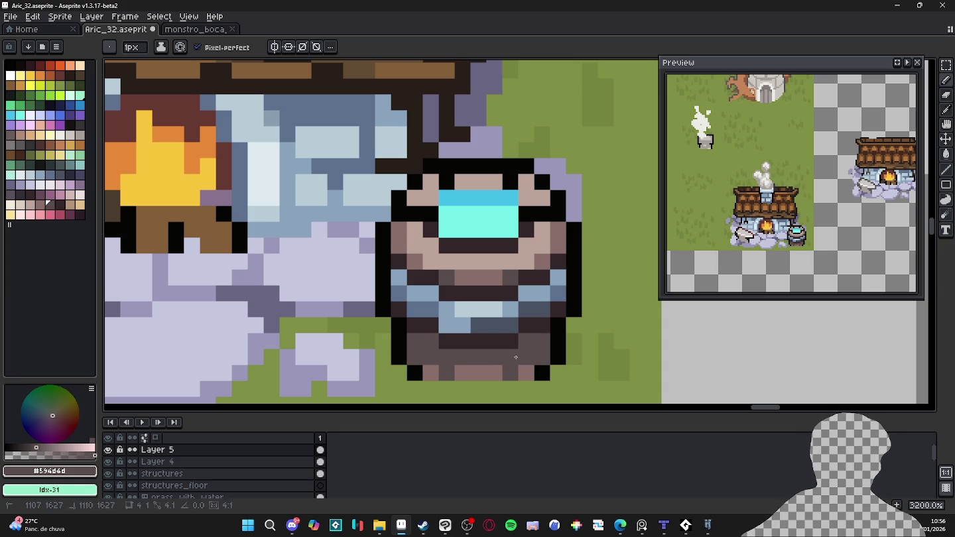
{"action": "right_click", "coordinate": [412, 374]}
{"action": "left_click", "coordinate": [427, 372], "text": "alt"}
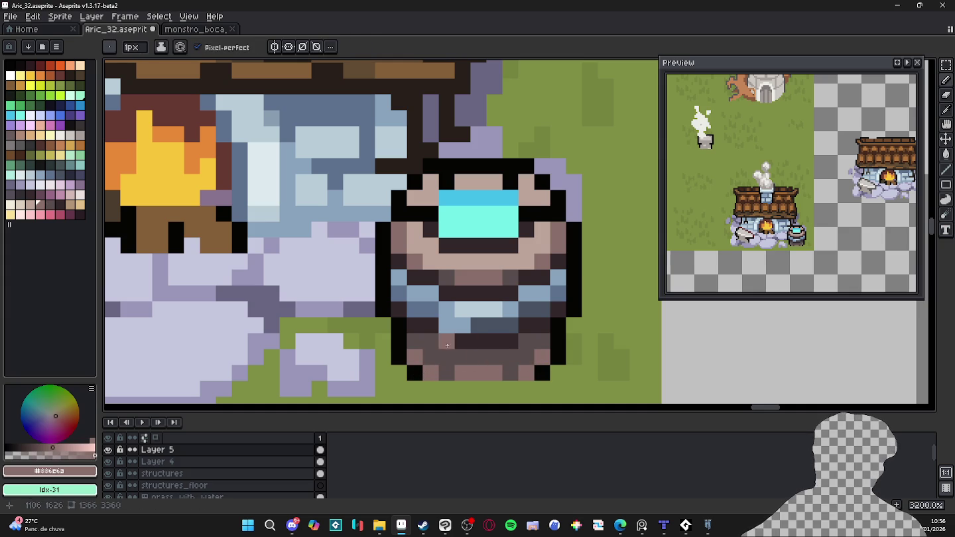
{"action": "left_click", "coordinate": [439, 342], "text": "alt"}
{"action": "left_click", "coordinate": [447, 357]}
{"action": "left_click", "coordinate": [511, 356]}
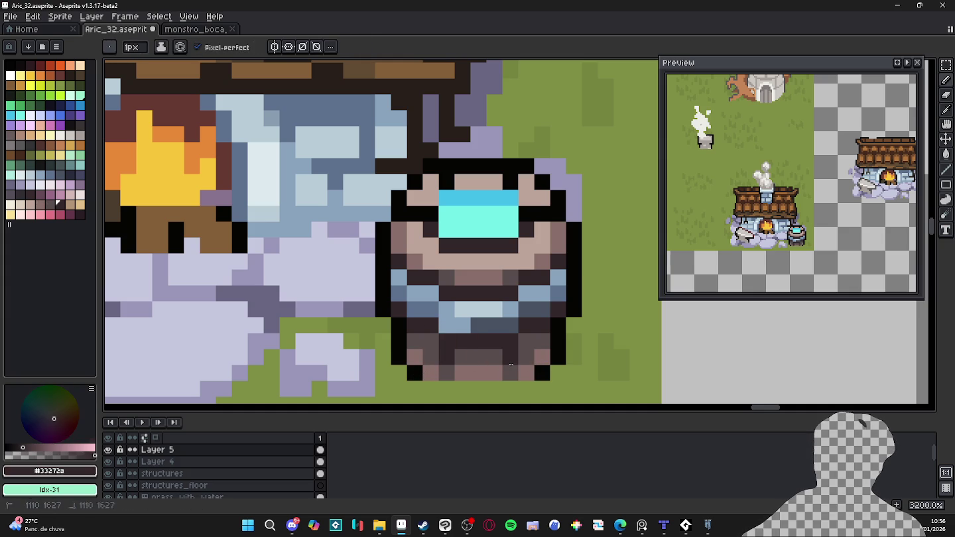
- Paint the barrel's bottom two rows in the lighter brown #836e6a
{"action": "left_click", "coordinate": [460, 369], "text": "alt"}
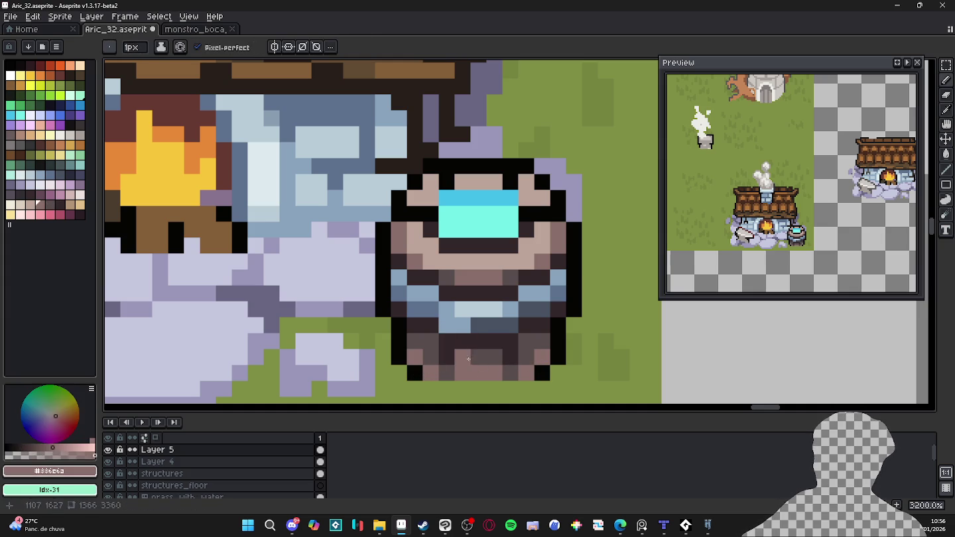
{"action": "left_click_drag", "start_coordinate": [462, 357], "coordinate": [479, 356]}
{"action": "left_click", "coordinate": [542, 341]}
{"action": "left_click", "coordinate": [526, 340]}
{"action": "left_click", "coordinate": [431, 341]}
{"action": "left_click", "coordinate": [415, 341]}
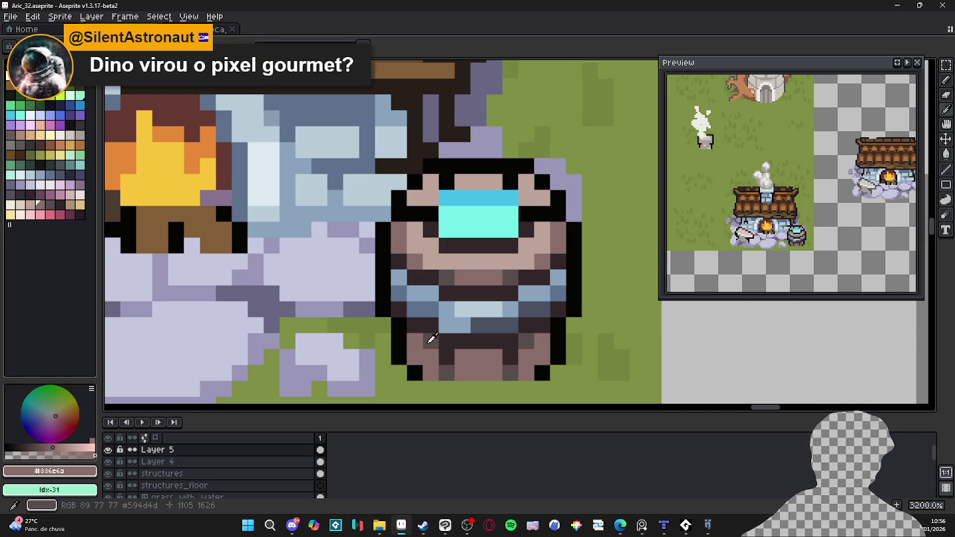
- Check the barrel's grey-brown, blue-grey, rim and outline colours against the hut, then undo the last pencil stroke
{"action": "left_click", "coordinate": [429, 343], "text": "alt"}
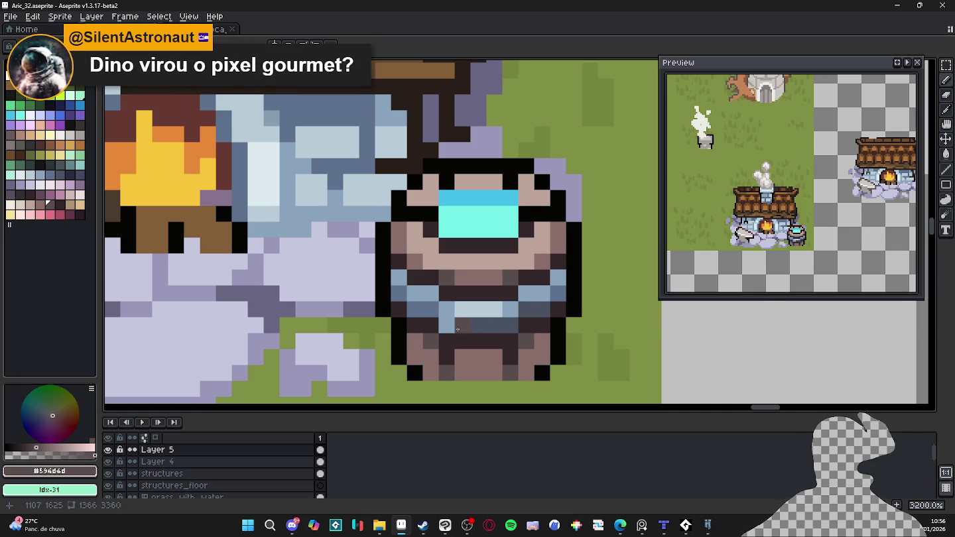
{"action": "scroll", "coordinate": [464, 328], "scroll_direction": "down", "scroll_amount": 4}
{"action": "scroll", "coordinate": [471, 329], "scroll_direction": "up", "scroll_amount": 3}
{"action": "left_click", "coordinate": [474, 314], "text": "alt"}
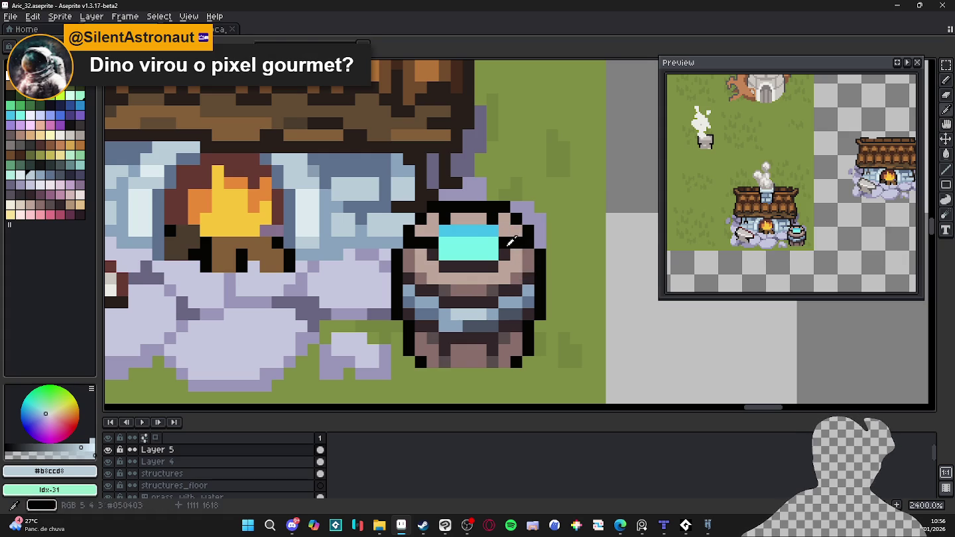
{"action": "left_click", "coordinate": [504, 208], "text": "alt"}
{"action": "left_click", "coordinate": [472, 213], "text": "alt"}
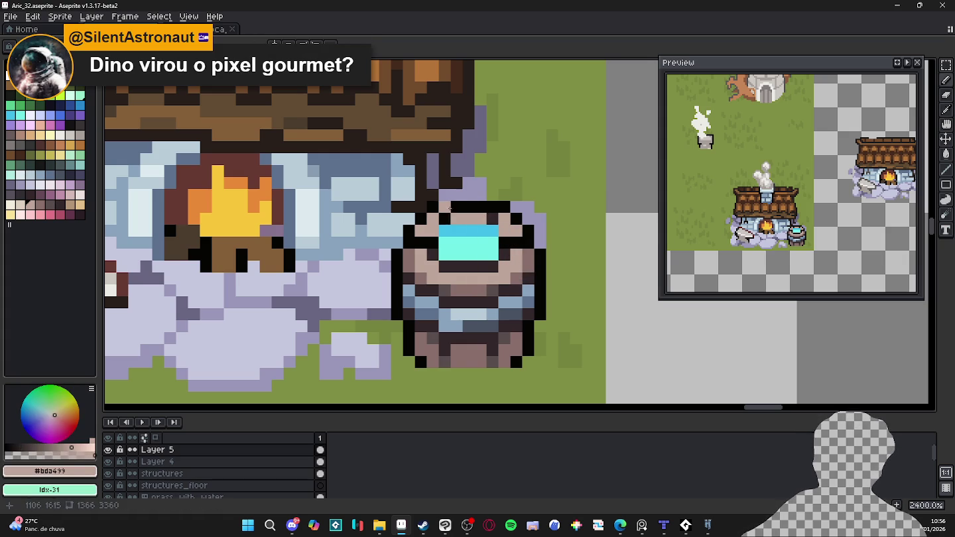
{"action": "scroll", "coordinate": [469, 223], "scroll_direction": "down", "scroll_amount": 3}
{"action": "scroll", "coordinate": [469, 224], "scroll_direction": "down", "scroll_amount": 1}
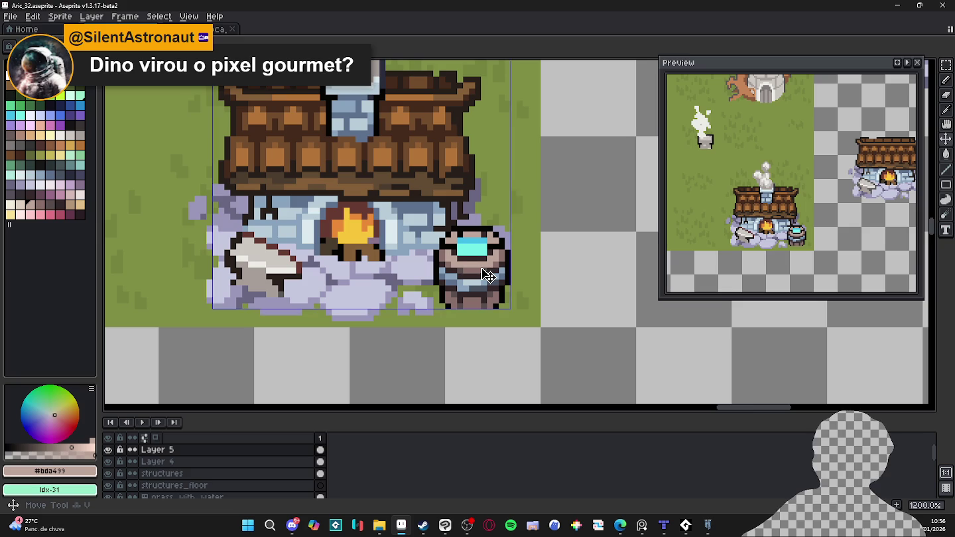
{"action": "scroll", "coordinate": [484, 320], "scroll_direction": "up", "scroll_amount": 4}
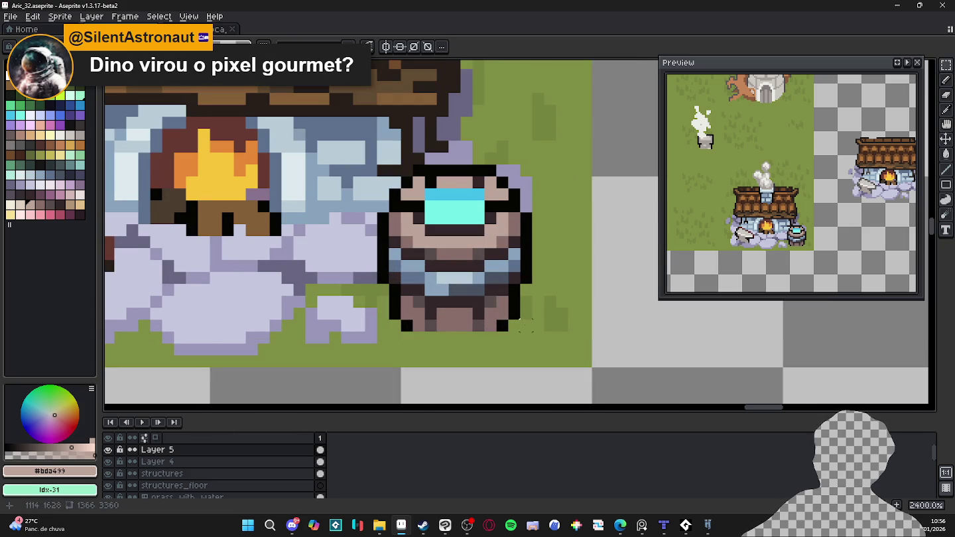
{"action": "left_click", "coordinate": [514, 298], "text": "alt"}
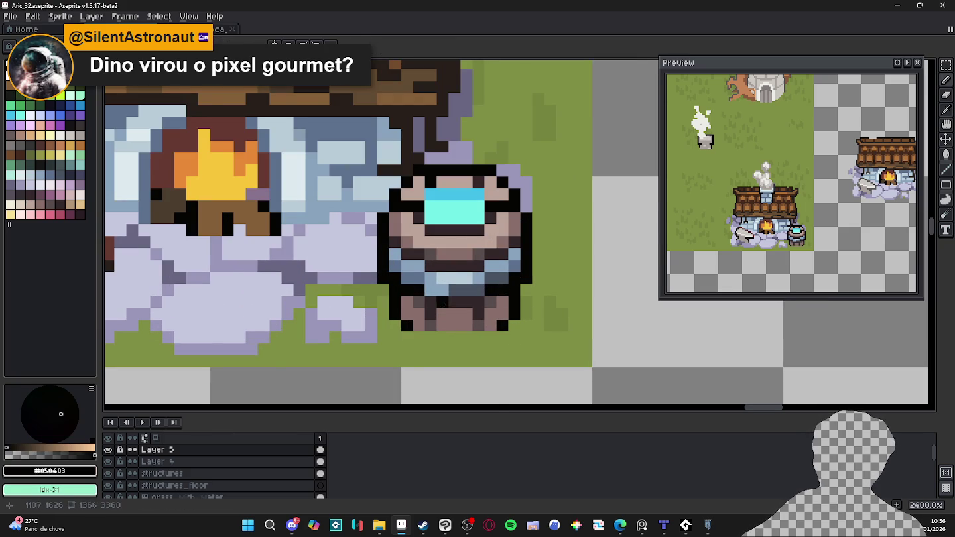
{"action": "scroll", "coordinate": [457, 310], "scroll_direction": "down", "scroll_amount": 5}
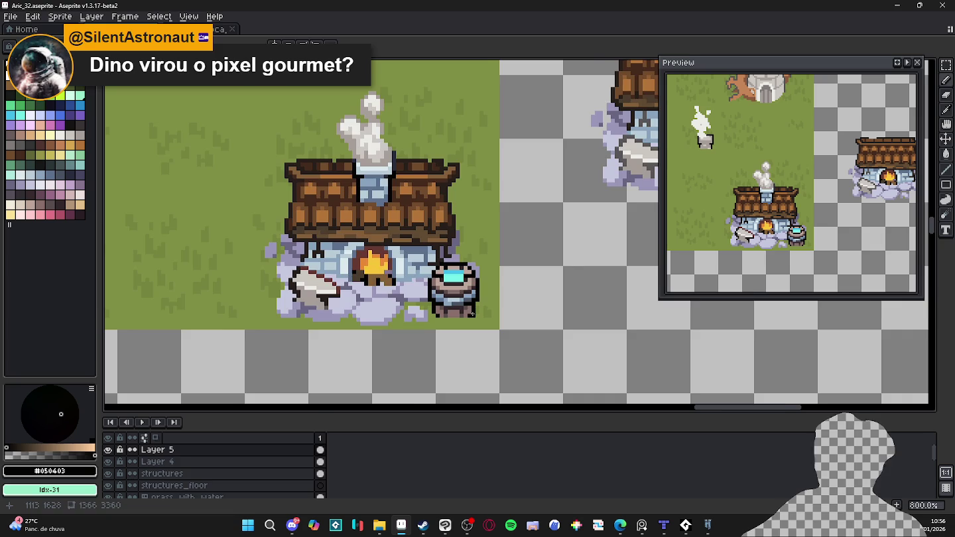
{"action": "scroll", "coordinate": [472, 314], "scroll_direction": "up", "scroll_amount": 1}
{"action": "key", "text": "ctrl+z"}
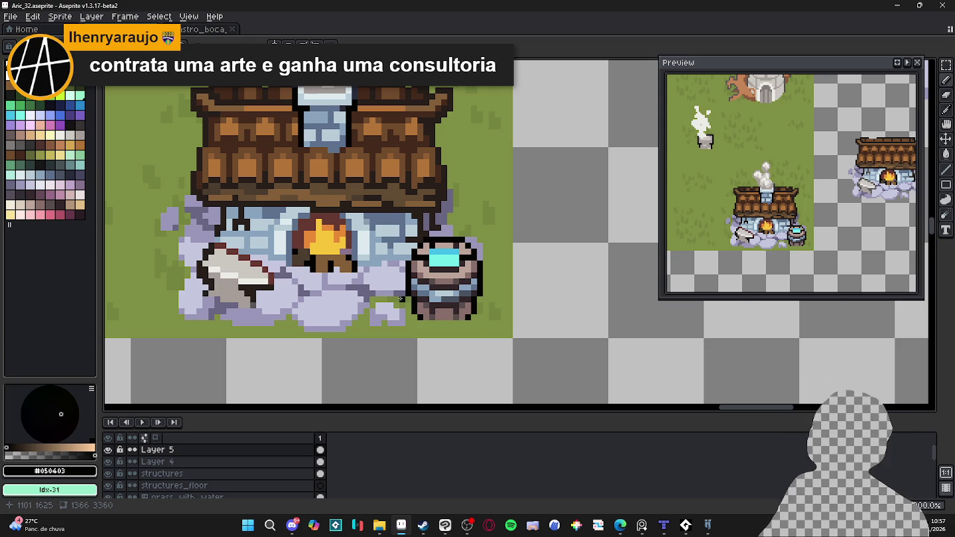
- Paint a light cyan #73efe8 highlight strip along the top of the barrel's liquid
{"action": "scroll", "coordinate": [400, 299], "scroll_direction": "up", "scroll_amount": 1}
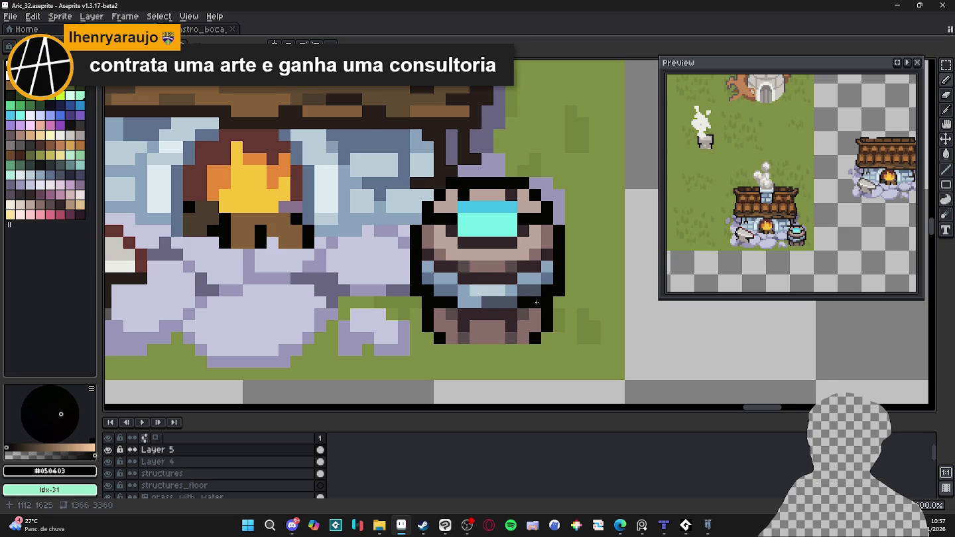
{"action": "scroll", "coordinate": [537, 302], "scroll_direction": "down", "scroll_amount": 1}
{"action": "scroll", "coordinate": [527, 305], "scroll_direction": "down", "scroll_amount": 1}
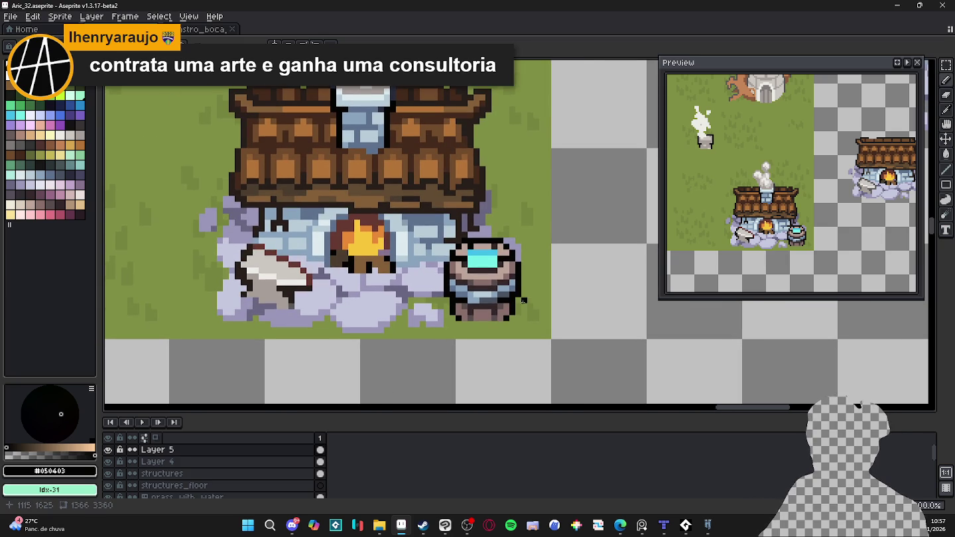
{"action": "key", "text": "b"}
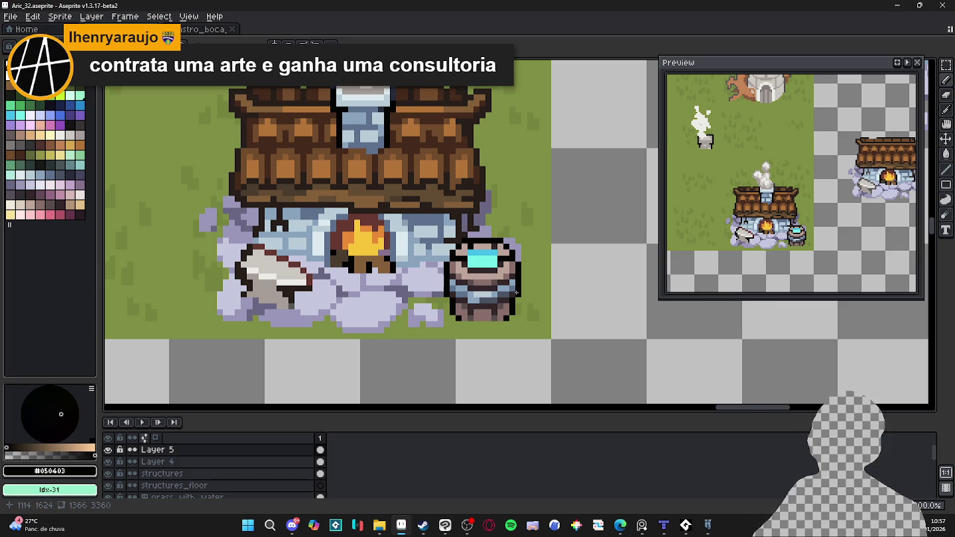
{"action": "scroll", "coordinate": [491, 269], "scroll_direction": "up", "scroll_amount": 1}
{"action": "left_click", "coordinate": [494, 253], "text": "alt"}
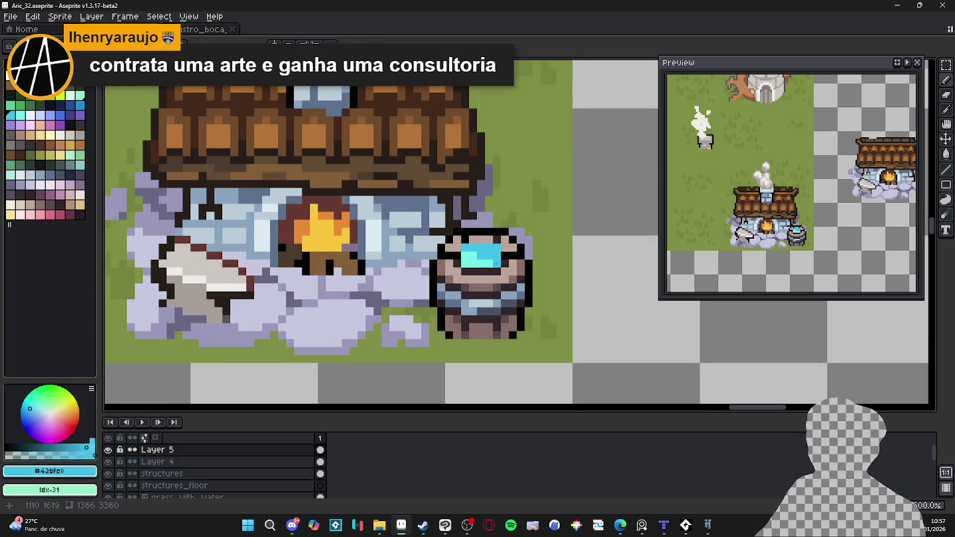
{"action": "left_click", "coordinate": [474, 252], "text": "alt"}
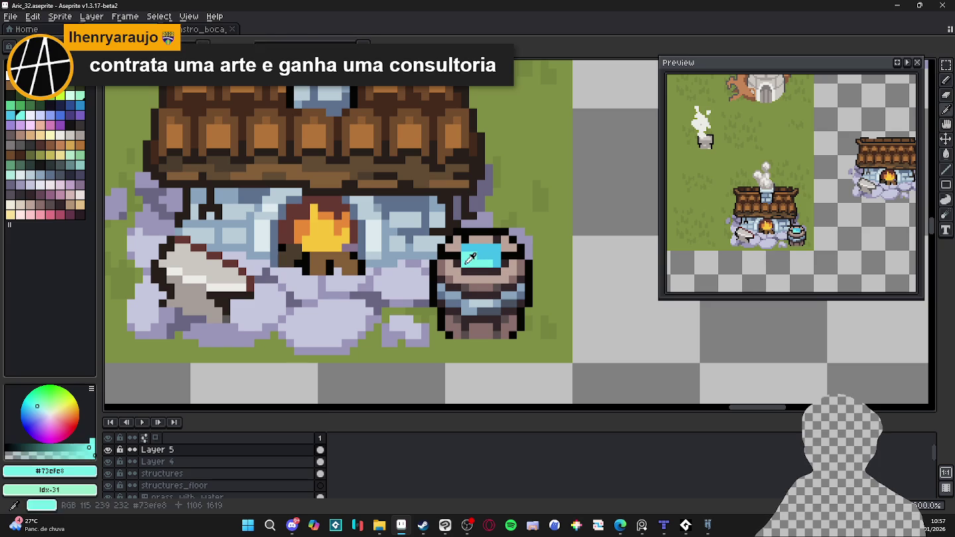
{"action": "left_click", "coordinate": [479, 251]}
{"action": "left_click_drag", "start_coordinate": [475, 247], "coordinate": [498, 250]}
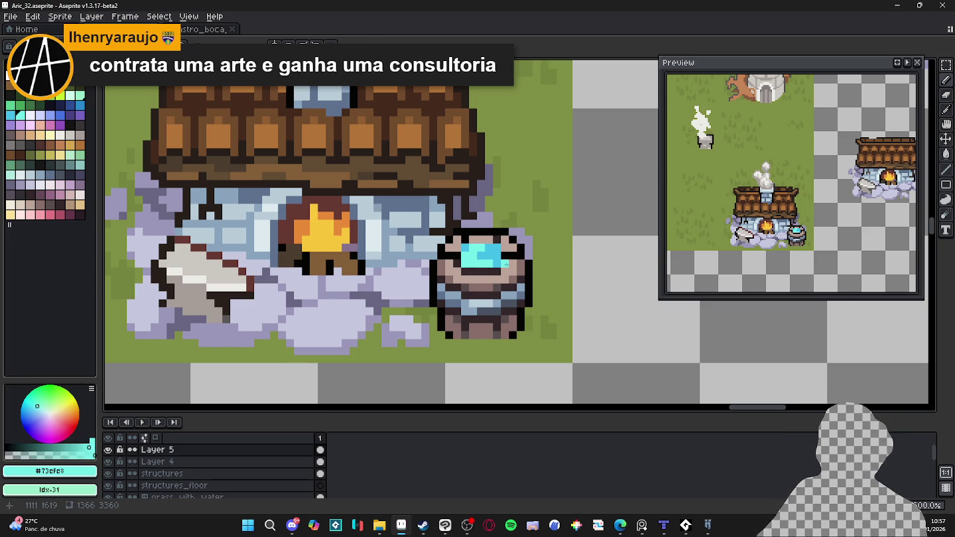
{"action": "scroll", "coordinate": [479, 269], "scroll_direction": "down", "scroll_amount": 1}
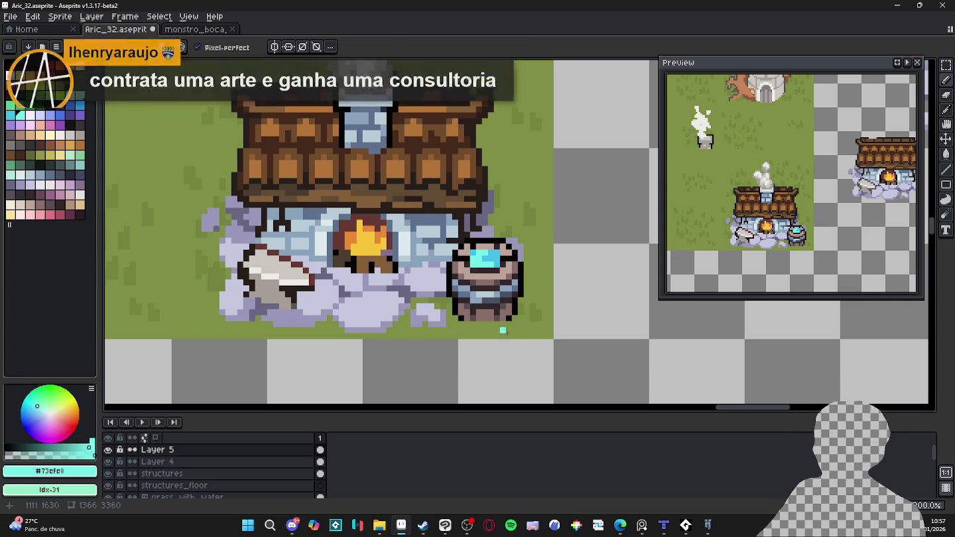
{"action": "scroll", "coordinate": [480, 267], "scroll_direction": "up", "scroll_amount": 1}
{"action": "left_click", "coordinate": [489, 306], "text": "alt"}
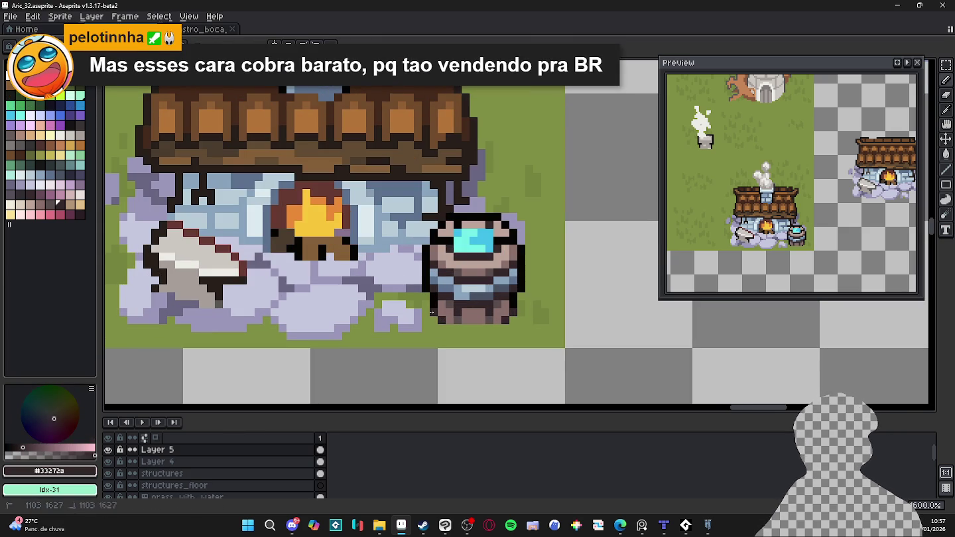
- Repaint the barrel's bottom strip in the lighter brown #886e6a, then pick a darker grey-brown
{"action": "left_click", "coordinate": [464, 317], "text": "alt"}
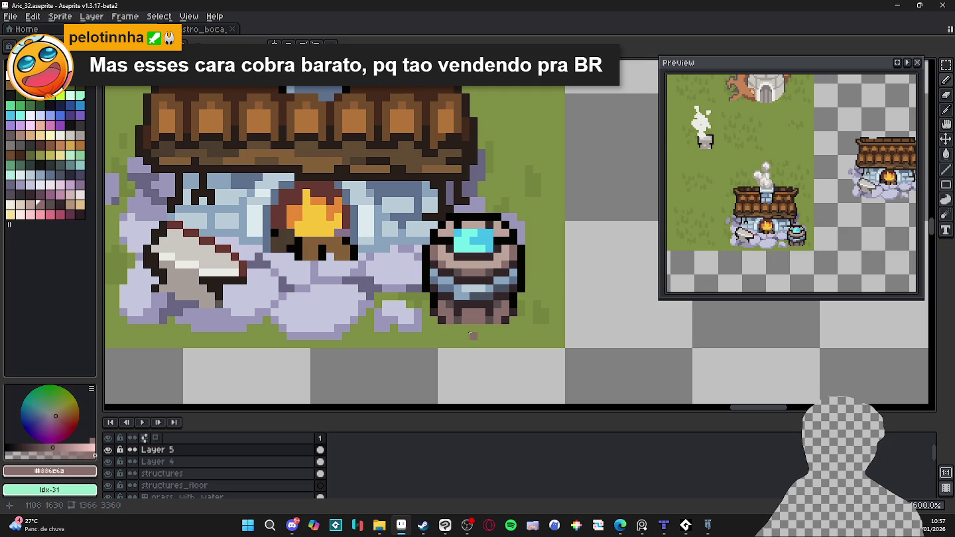
{"action": "left_click_drag", "start_coordinate": [462, 323], "coordinate": [501, 325]}
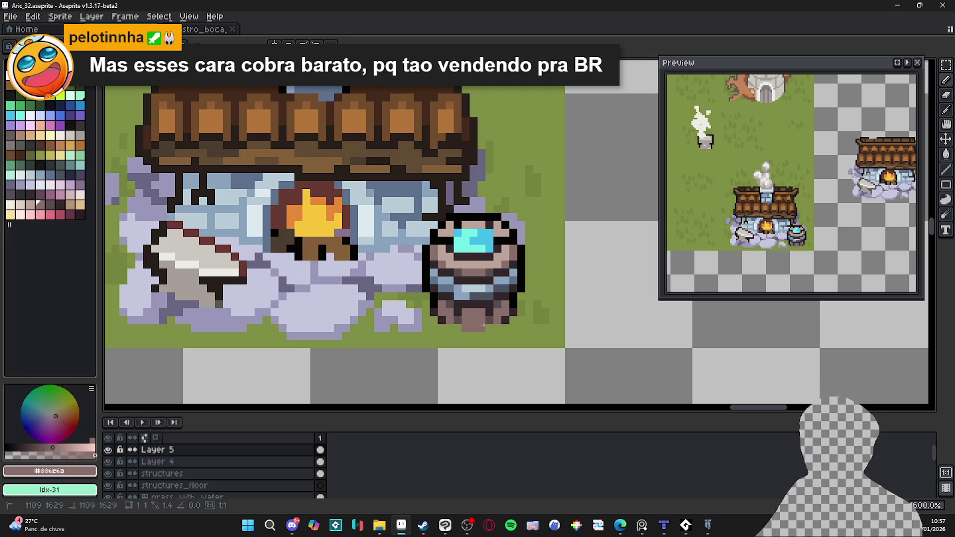
{"action": "left_click", "coordinate": [488, 321], "text": "alt"}
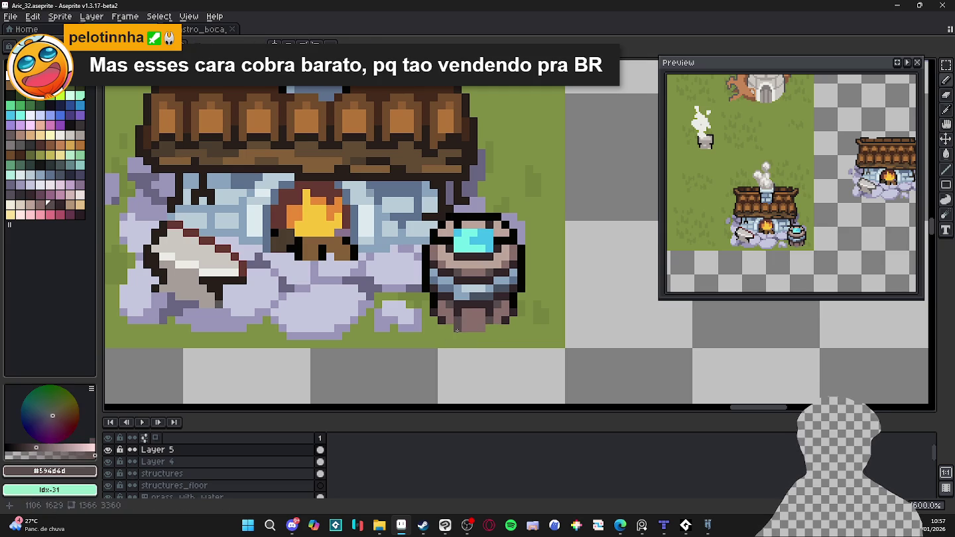
{"action": "scroll", "coordinate": [490, 322], "scroll_direction": "down", "scroll_amount": 3}
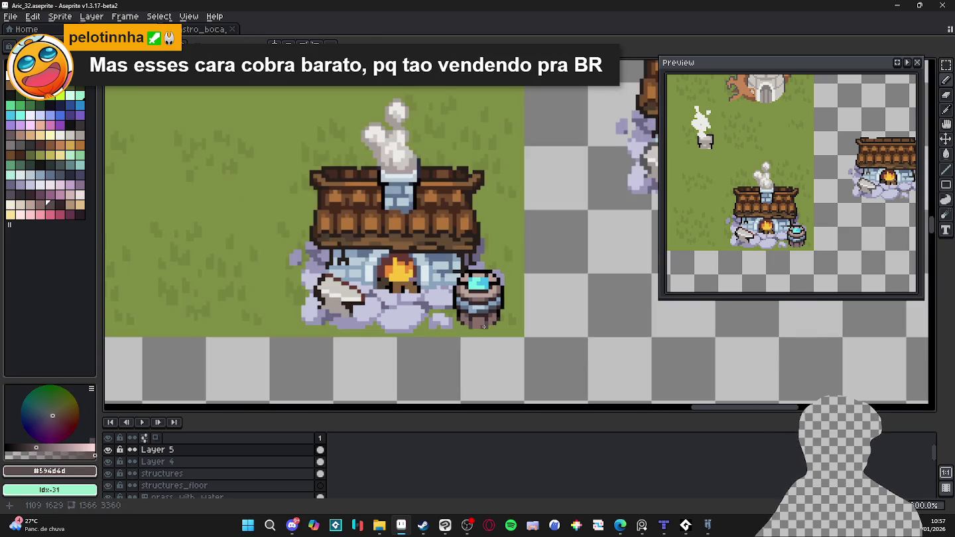
{"action": "scroll", "coordinate": [468, 319], "scroll_direction": "up", "scroll_amount": 3}
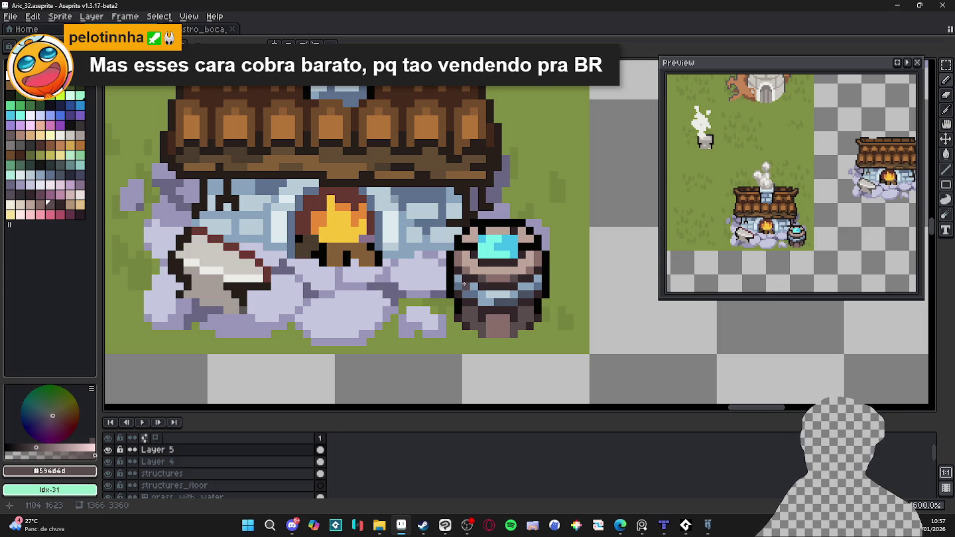
{"action": "scroll", "coordinate": [464, 278], "scroll_direction": "down", "scroll_amount": 3}
{"action": "scroll", "coordinate": [492, 283], "scroll_direction": "up", "scroll_amount": 3}
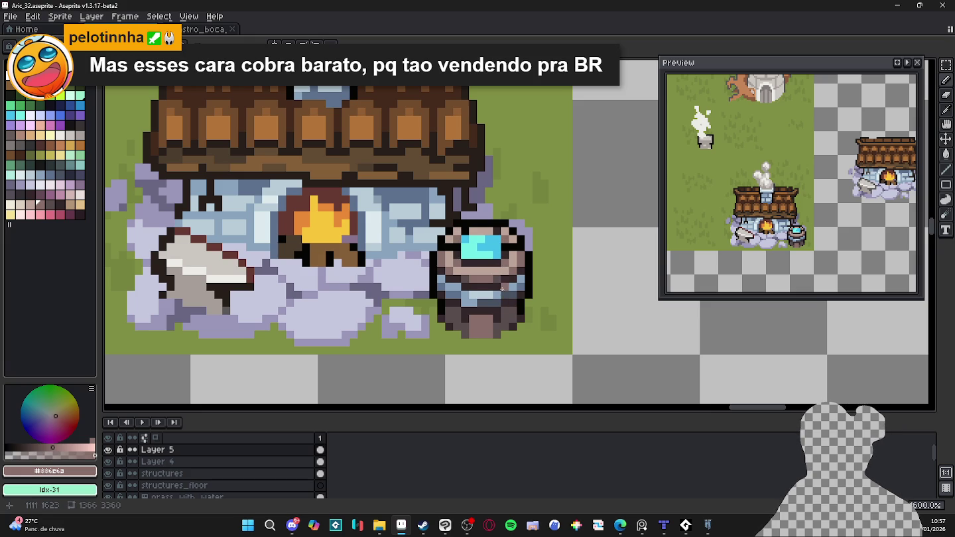
{"action": "scroll", "coordinate": [501, 291], "scroll_direction": "down", "scroll_amount": 2}
{"action": "scroll", "coordinate": [510, 302], "scroll_direction": "down", "scroll_amount": 1}
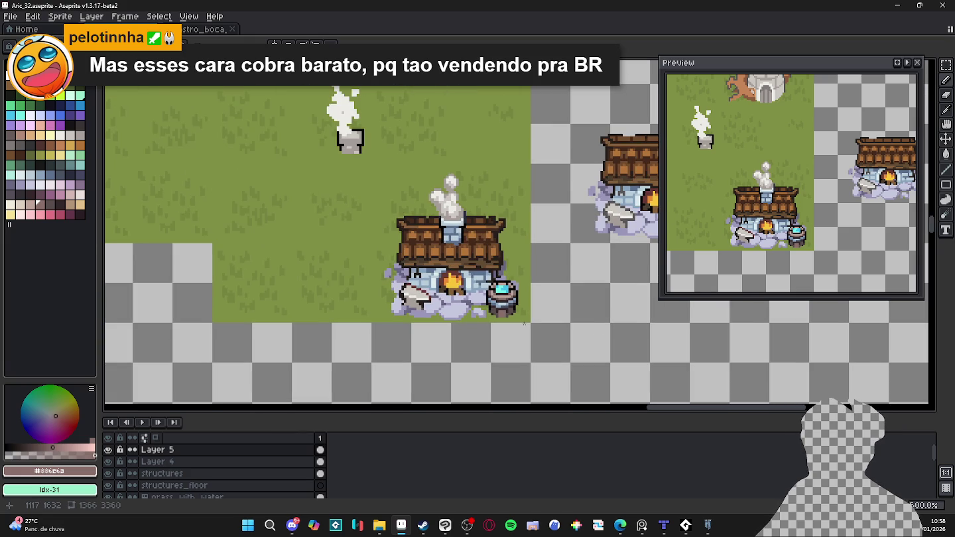
- Save the map as Aric_32.aseprite and zoom out to view it
{"action": "scroll", "coordinate": [523, 323], "scroll_direction": "down", "scroll_amount": 1}
{"action": "key", "text": "ctrl+s"}
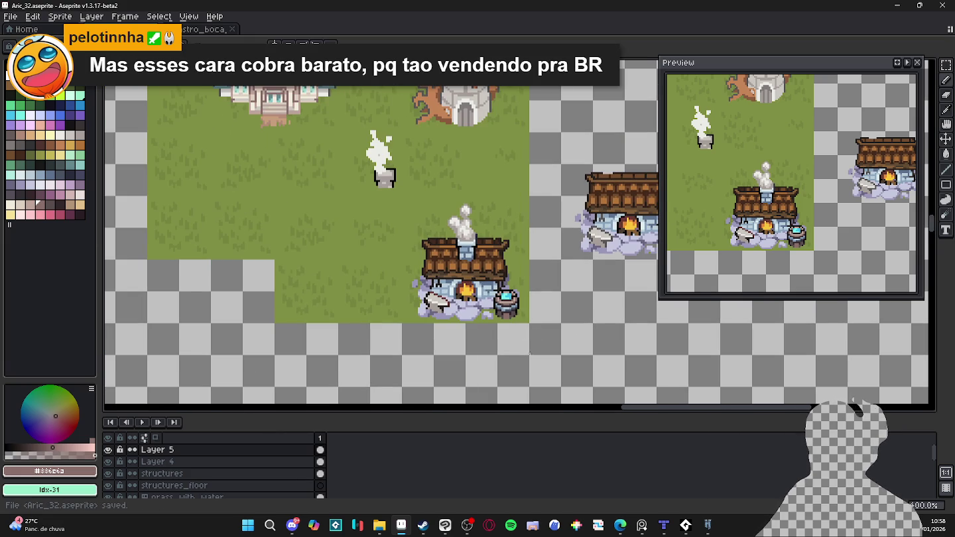
{"action": "scroll", "coordinate": [526, 346], "scroll_direction": "down", "scroll_amount": 2}
{"action": "scroll", "coordinate": [523, 343], "scroll_direction": "up", "scroll_amount": 1}
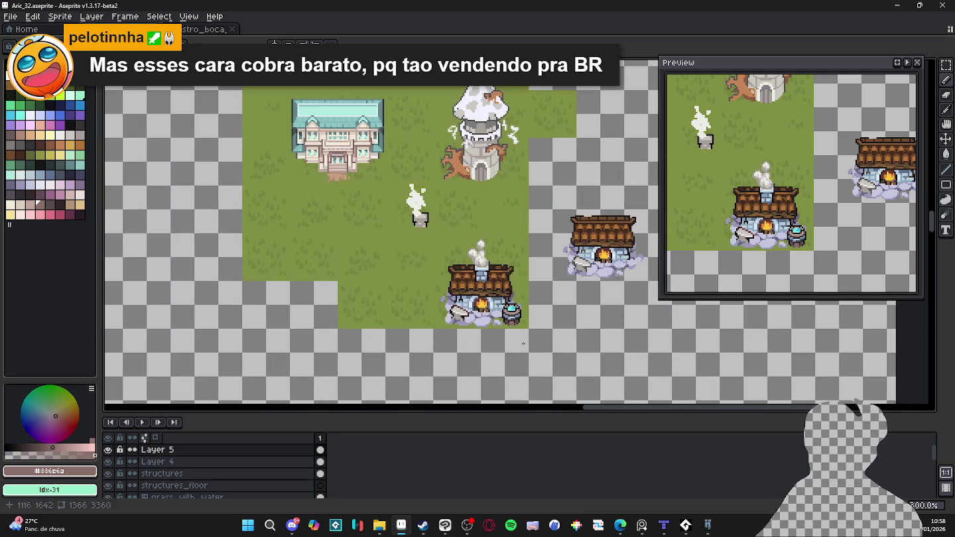
{"action": "scroll", "coordinate": [509, 330], "scroll_direction": "up", "scroll_amount": 1}
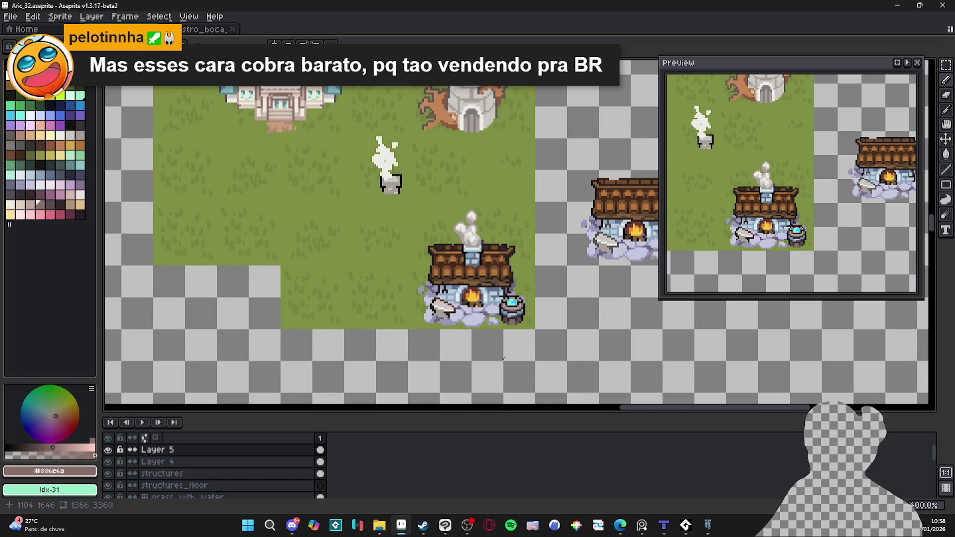
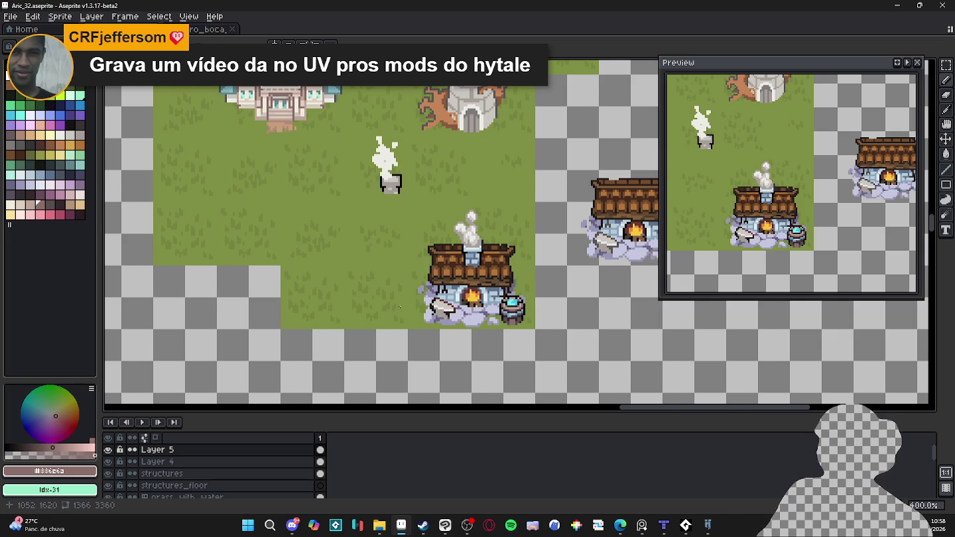
- Make Layer 4 active and sample the grass green colour from the map
{"action": "scroll", "coordinate": [400, 307], "scroll_direction": "down", "scroll_amount": 1}
{"action": "scroll", "coordinate": [443, 291], "scroll_direction": "up", "scroll_amount": 1}
{"action": "left_click", "coordinate": [443, 292], "text": "ctrl"}
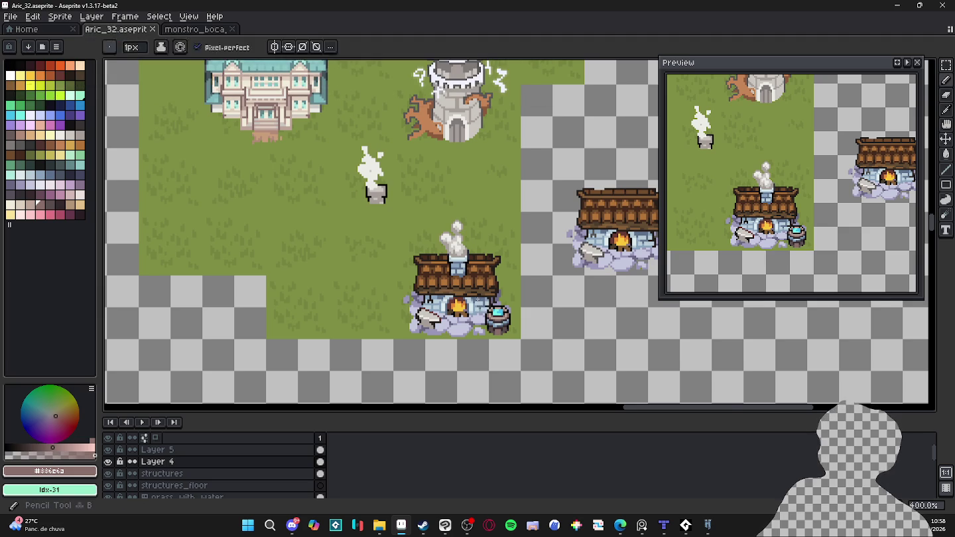
{"action": "scroll", "coordinate": [464, 307], "scroll_direction": "up", "scroll_amount": 2}
{"action": "scroll", "coordinate": [484, 304], "scroll_direction": "up", "scroll_amount": 1}
{"action": "left_click", "coordinate": [483, 291], "text": "alt"}
{"action": "scroll", "coordinate": [482, 292], "scroll_direction": "down", "scroll_amount": 1}
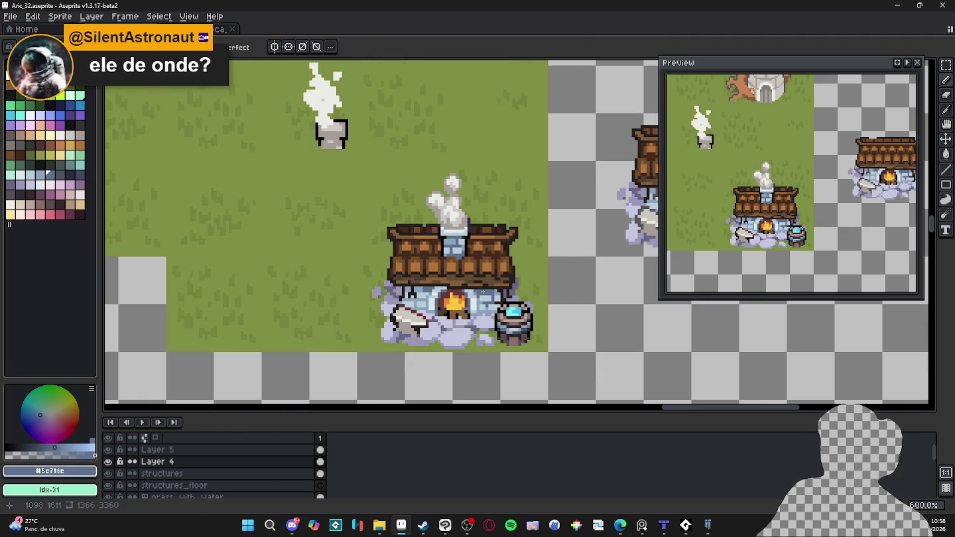
{"action": "scroll", "coordinate": [482, 292], "scroll_direction": "up", "scroll_amount": 1}
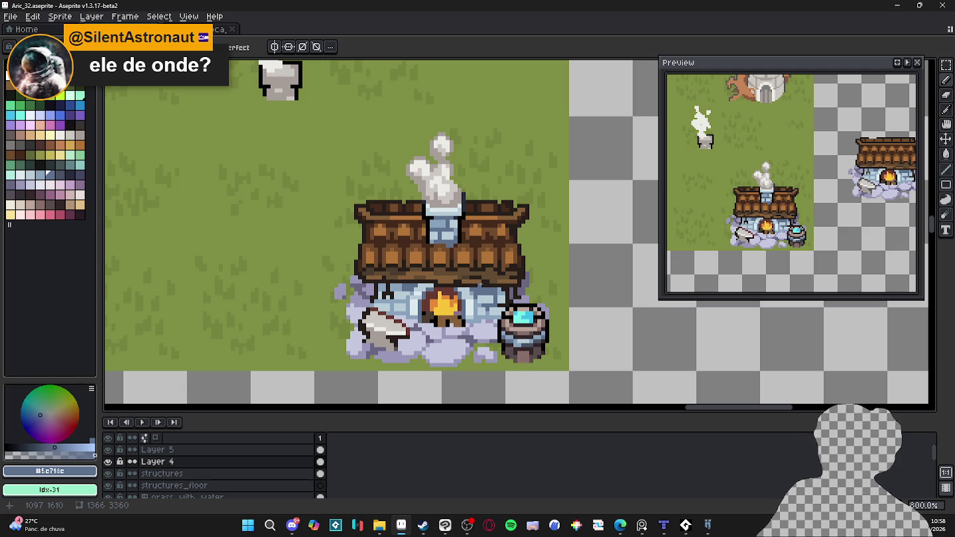
{"action": "scroll", "coordinate": [480, 283], "scroll_direction": "down", "scroll_amount": 3}
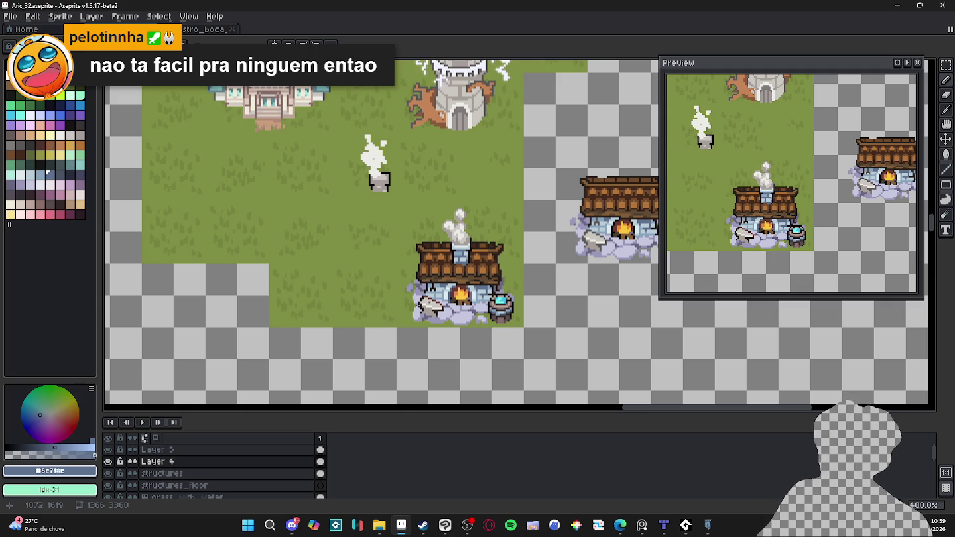
{"action": "scroll", "coordinate": [495, 308], "scroll_direction": "up", "scroll_amount": 1}
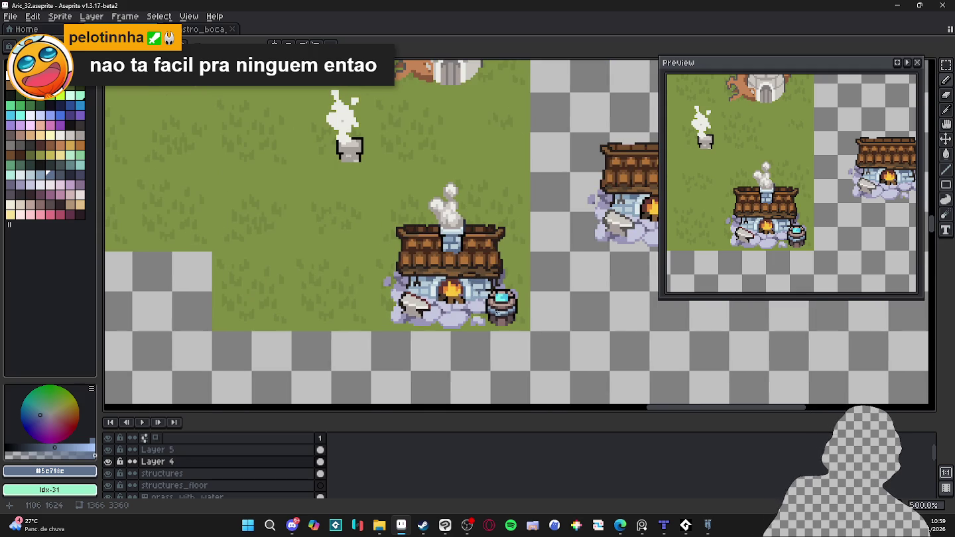
{"action": "scroll", "coordinate": [499, 325], "scroll_direction": "up", "scroll_amount": 4}
{"action": "scroll", "coordinate": [499, 326], "scroll_direction": "up", "scroll_amount": 1}
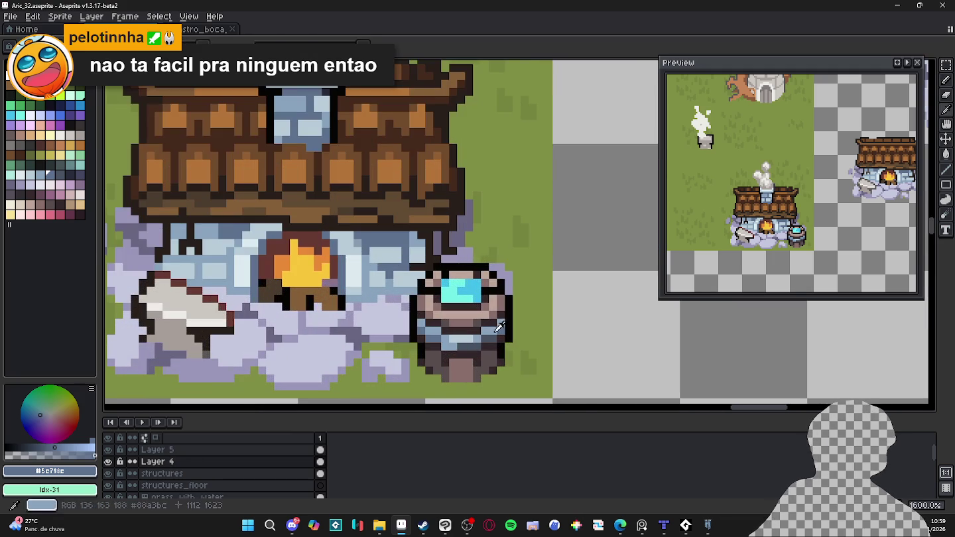
- On Layer 5, choose pale blue-grey #b8ccd8 and paint one highlight pixel on the barrel band
{"action": "key", "text": "alt+Up"}
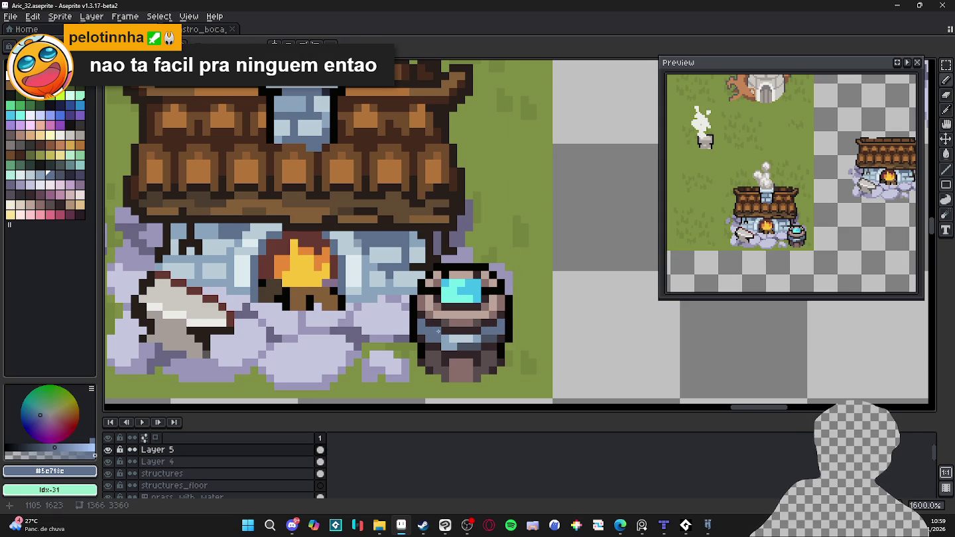
{"action": "left_click", "coordinate": [452, 340], "text": "alt"}
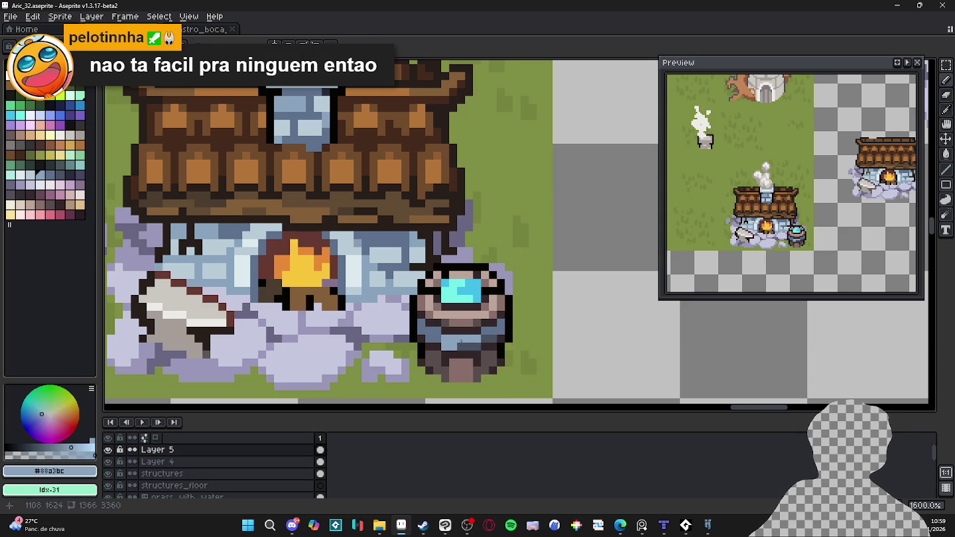
{"action": "left_click", "coordinate": [454, 347], "text": "alt"}
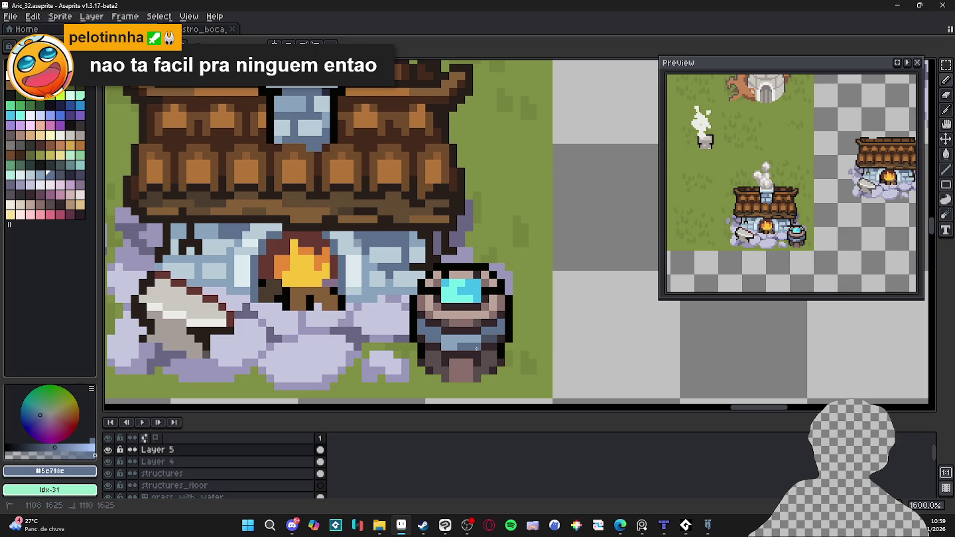
{"action": "left_click", "coordinate": [459, 343], "text": "alt"}
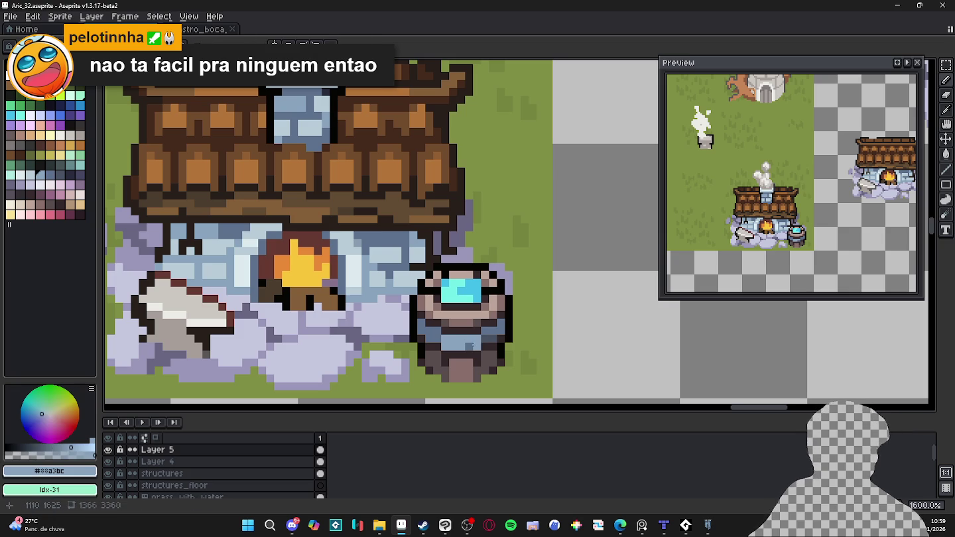
{"action": "left_click", "coordinate": [475, 346], "text": "alt"}
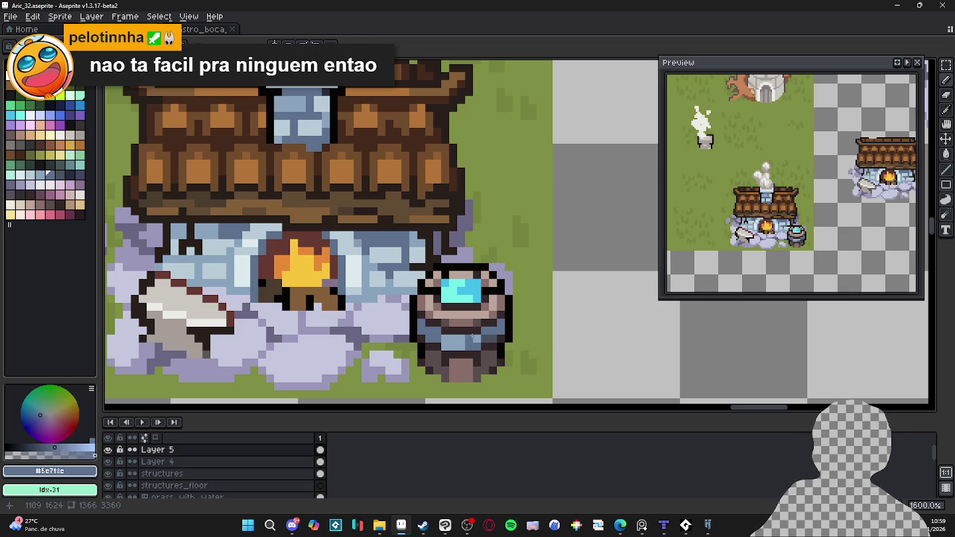
{"action": "left_click", "coordinate": [463, 335], "text": "alt"}
{"action": "left_click", "coordinate": [462, 339]}
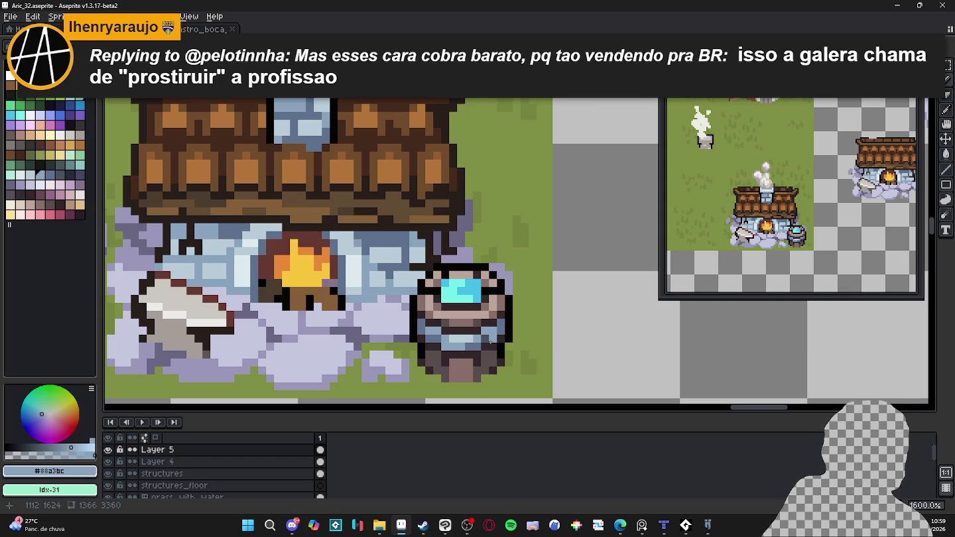
{"action": "scroll", "coordinate": [464, 328], "scroll_direction": "up", "scroll_amount": 1}
- Eyedrop the dark brown outline colour and paint one pixel on the barrel rim
{"action": "left_click", "coordinate": [458, 313], "text": "alt"}
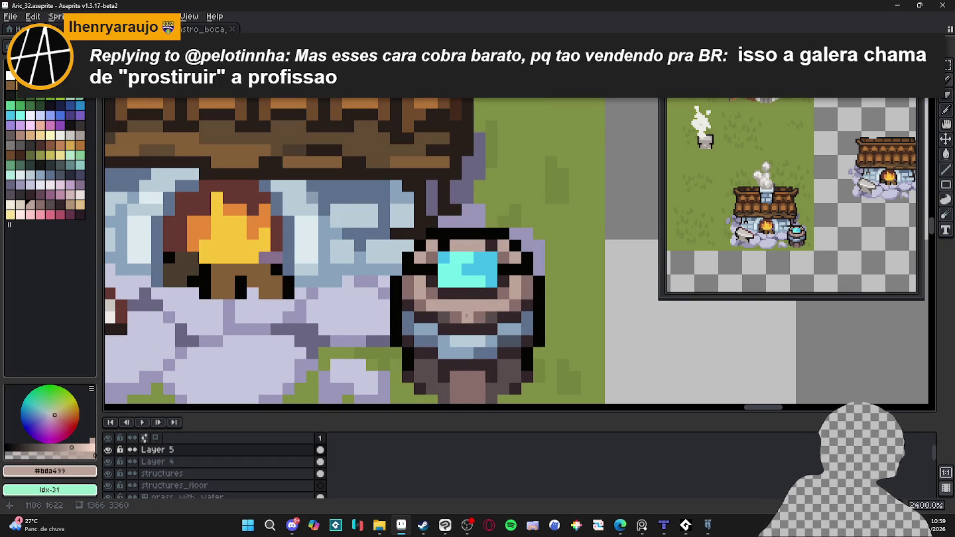
{"action": "key", "text": "alt"}
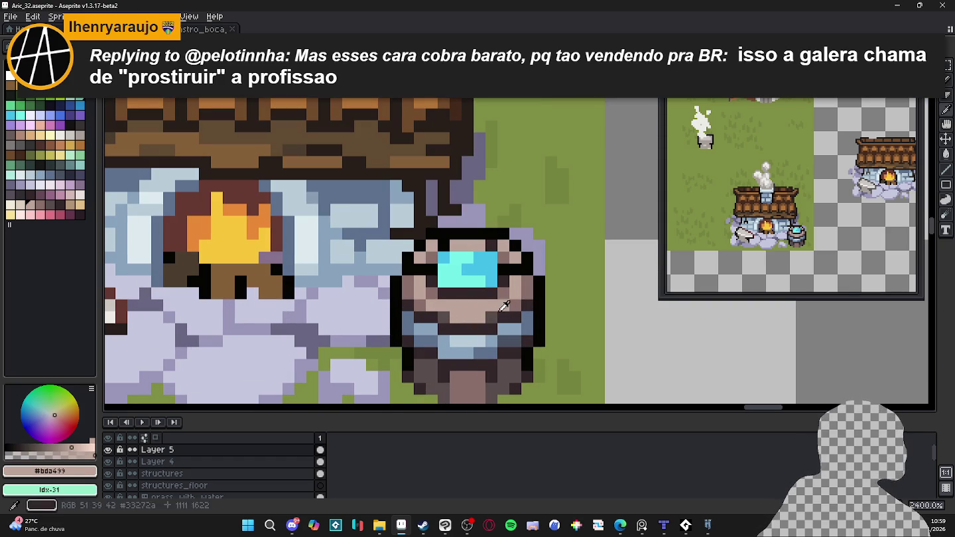
{"action": "left_click", "coordinate": [502, 309], "text": "alt"}
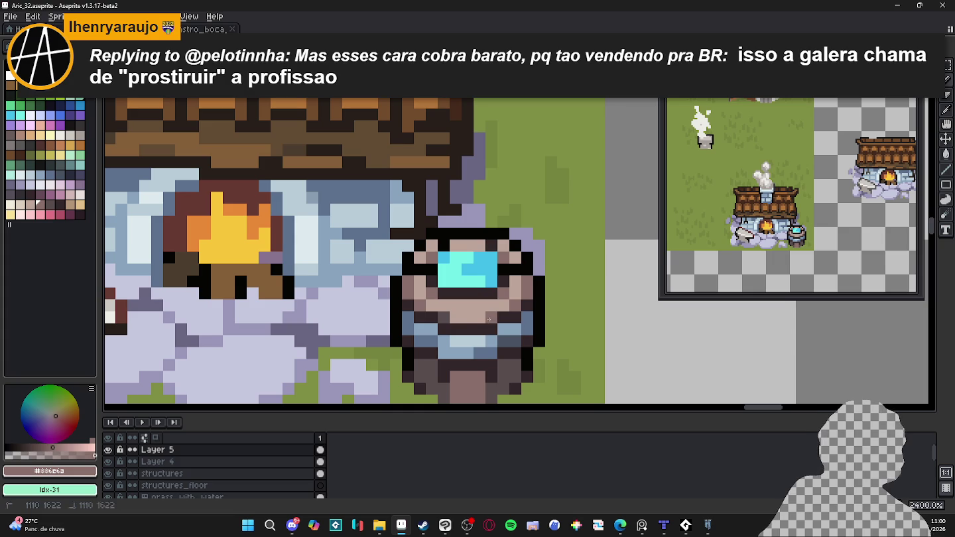
{"action": "left_click", "coordinate": [476, 319]}
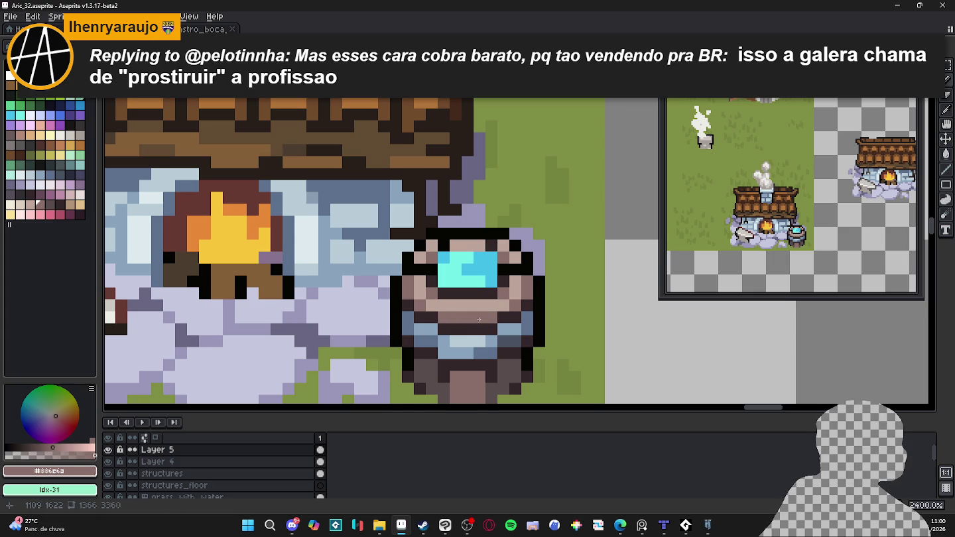
- Sample the darkest outline colour #33272a and zoom out to 500% to view the forge
{"action": "left_click", "coordinate": [453, 311], "text": "alt"}
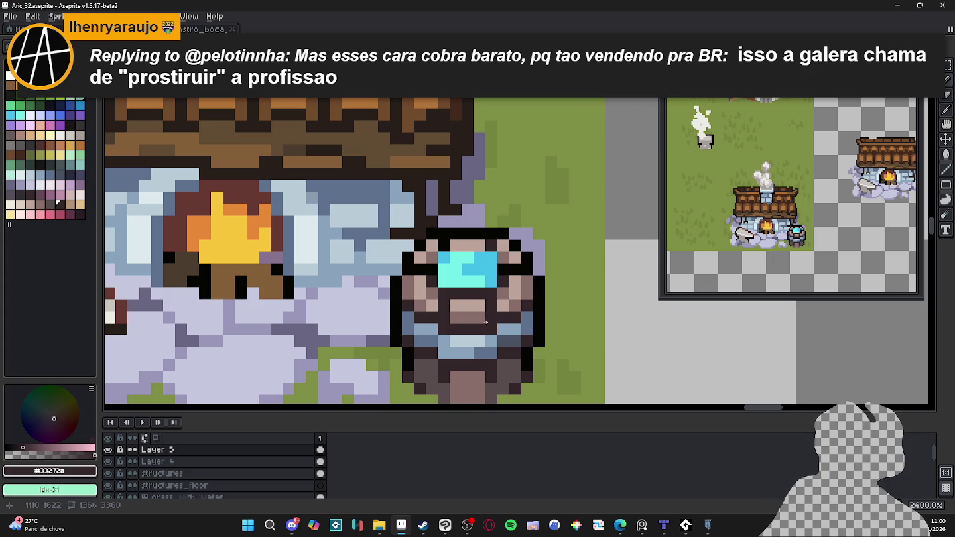
{"action": "scroll", "coordinate": [505, 358], "scroll_direction": "down", "scroll_amount": 3}
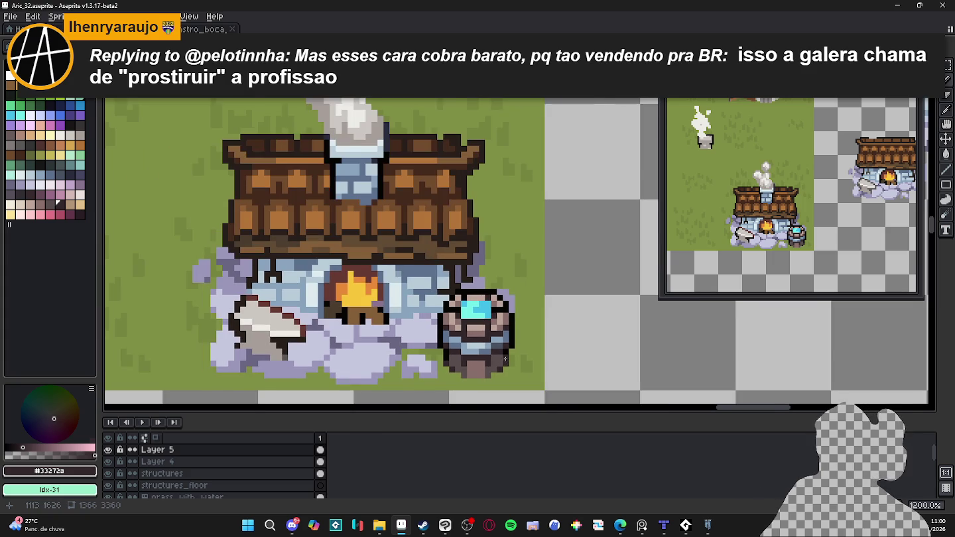
{"action": "scroll", "coordinate": [505, 359], "scroll_direction": "down", "scroll_amount": 3}
{"action": "scroll", "coordinate": [524, 363], "scroll_direction": "down", "scroll_amount": 1}
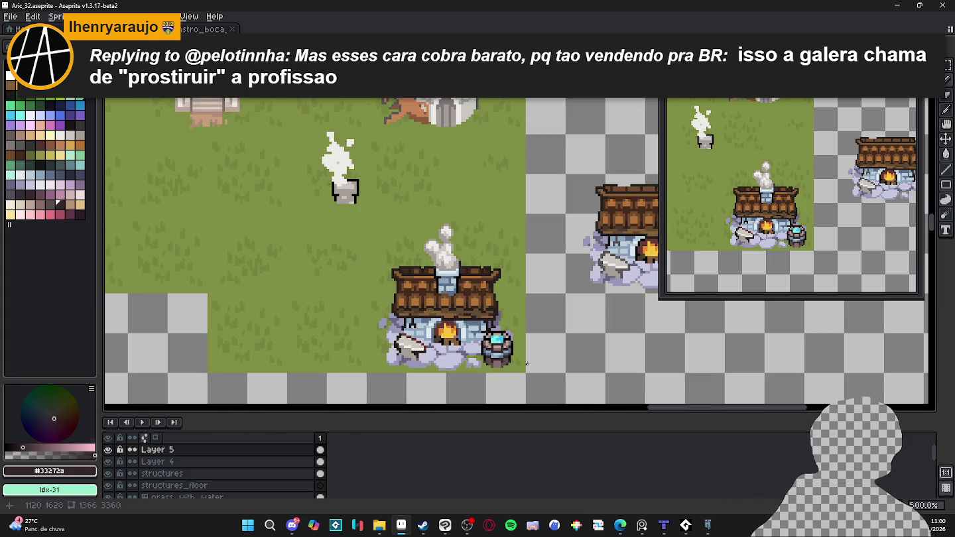
{"action": "scroll", "coordinate": [525, 361], "scroll_direction": "down", "scroll_amount": 1}
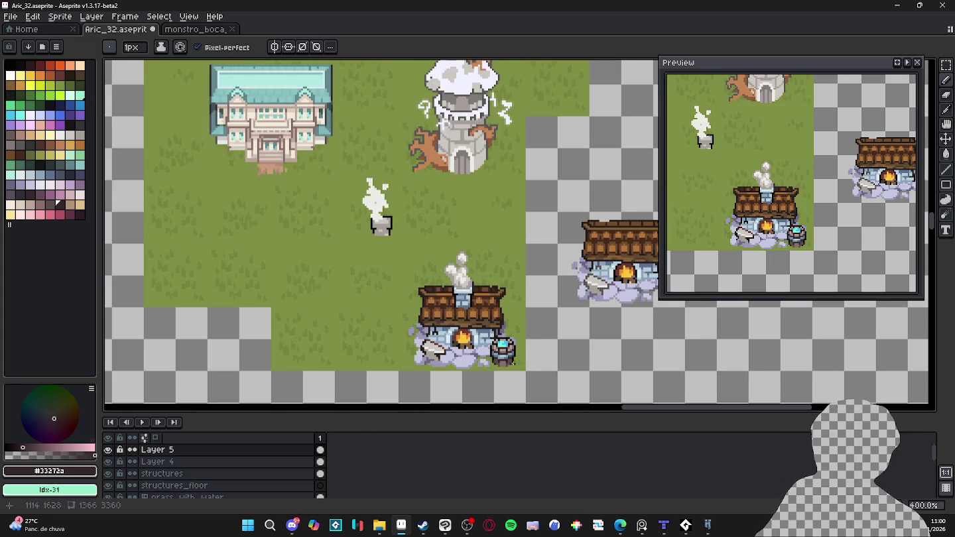
- Show the pixel grid and select a 64×64 grid-aligned block around the forge on Layer 4
{"action": "scroll", "coordinate": [525, 352], "scroll_direction": "down", "scroll_amount": 1}
{"action": "key", "text": "ctrl+'"}
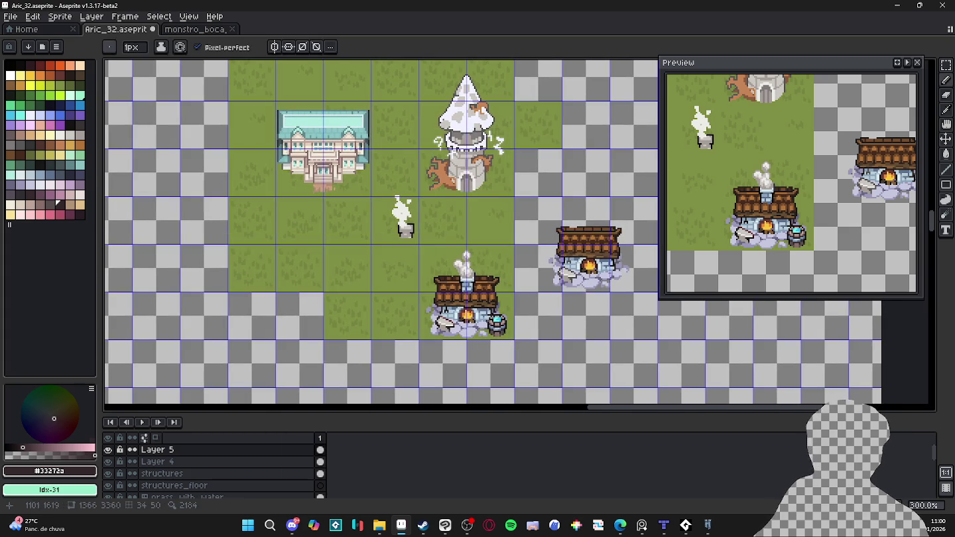
{"action": "scroll", "coordinate": [507, 342], "scroll_direction": "up", "scroll_amount": 1}
{"action": "left_click", "coordinate": [502, 317], "text": "ctrl"}
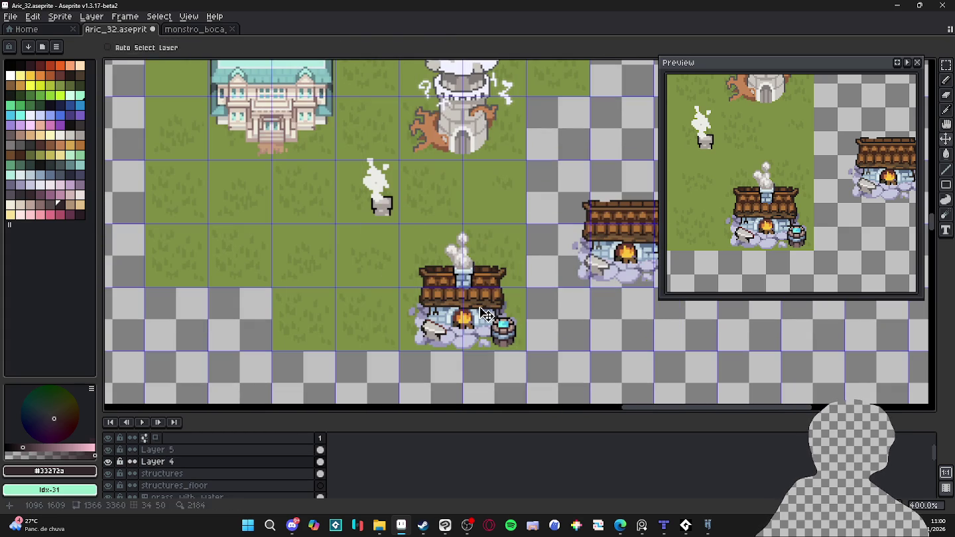
{"action": "key", "text": "m"}
{"action": "left_click", "coordinate": [427, 333]}
{"action": "left_click_drag", "start_coordinate": [428, 333], "coordinate": [507, 257]}
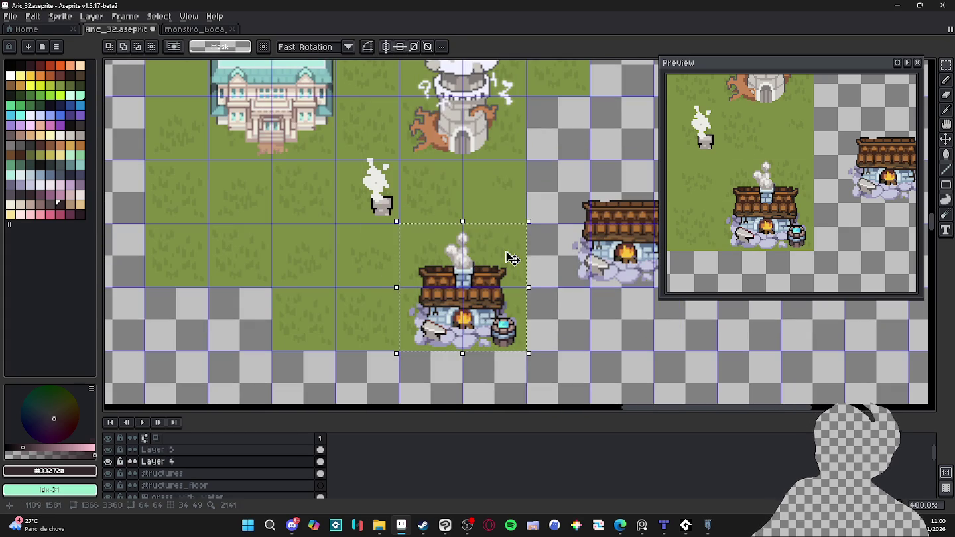
- Nudge the forge block with a transform, hide the grid and save the map
{"action": "key", "text": "ctrl+t"}
{"action": "key", "text": "ctrl+d"}
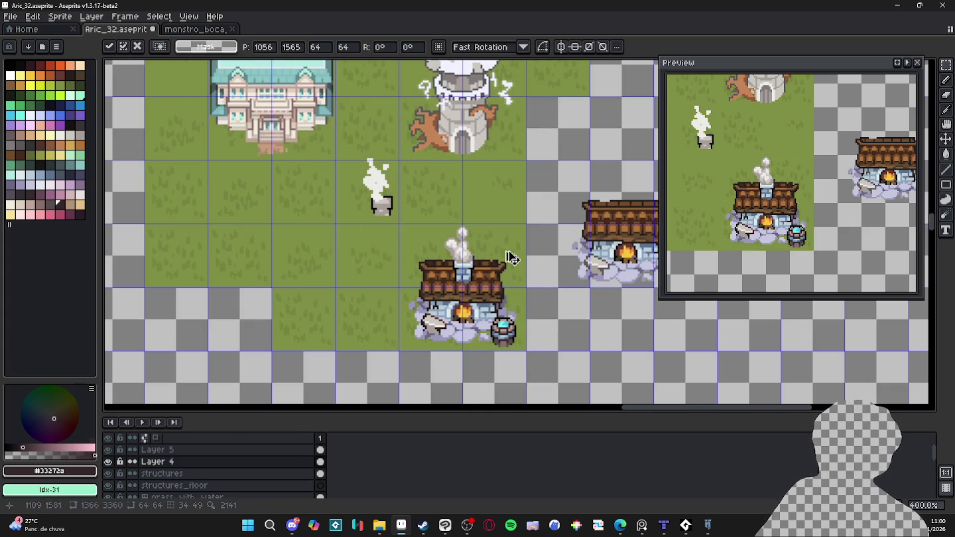
{"action": "key", "text": "ctrl+apostrophe"}
{"action": "scroll", "coordinate": [511, 253], "scroll_direction": "down", "scroll_amount": 1}
{"action": "scroll", "coordinate": [524, 265], "scroll_direction": "up", "scroll_amount": 1}
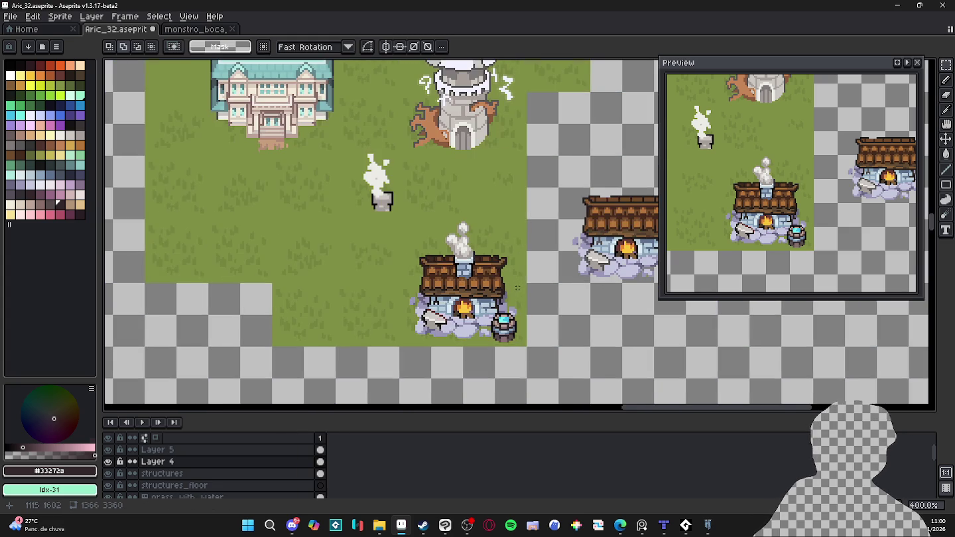
{"action": "key", "text": "ctrl+s"}
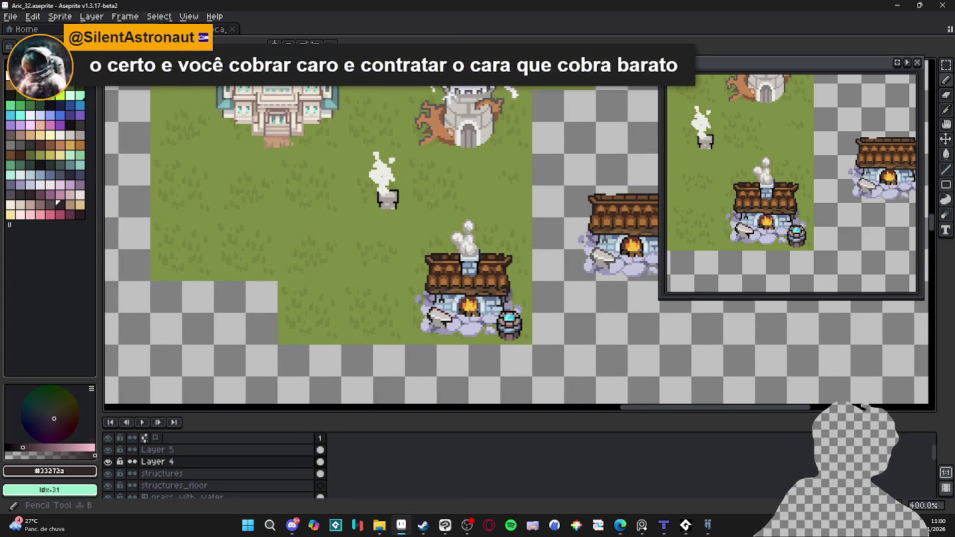
- Paint beige #DBC797 floor pixels over the lavender area below and left of the fire
{"action": "scroll", "coordinate": [464, 318], "scroll_direction": "up", "scroll_amount": 4}
{"action": "left_click", "coordinate": [464, 285], "text": "alt"}
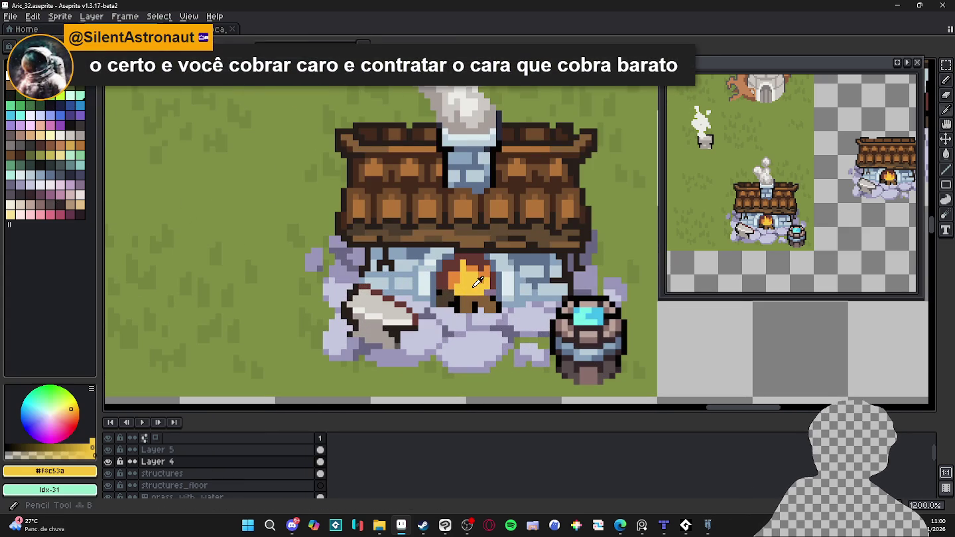
{"action": "key", "text": "b"}
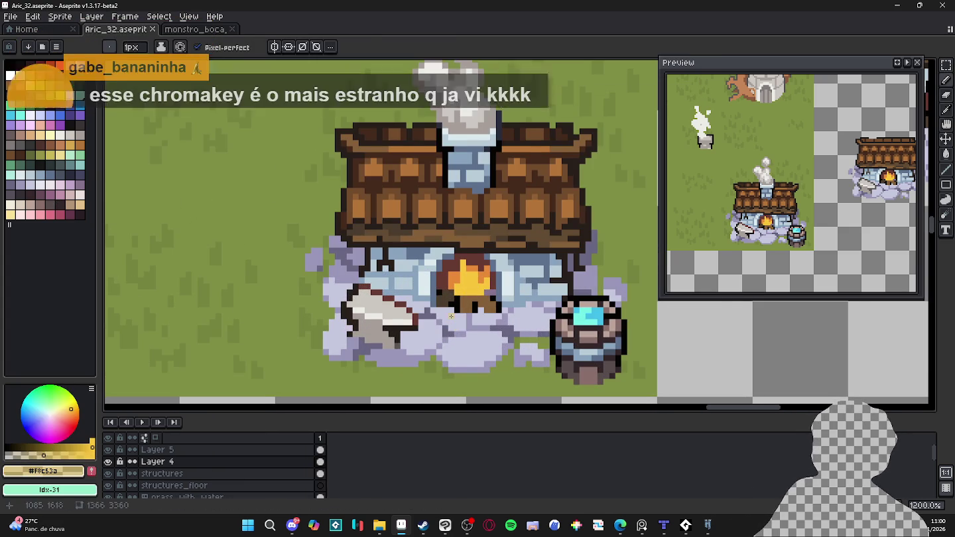
{"action": "scroll", "coordinate": [445, 313], "scroll_direction": "up", "scroll_amount": 1}
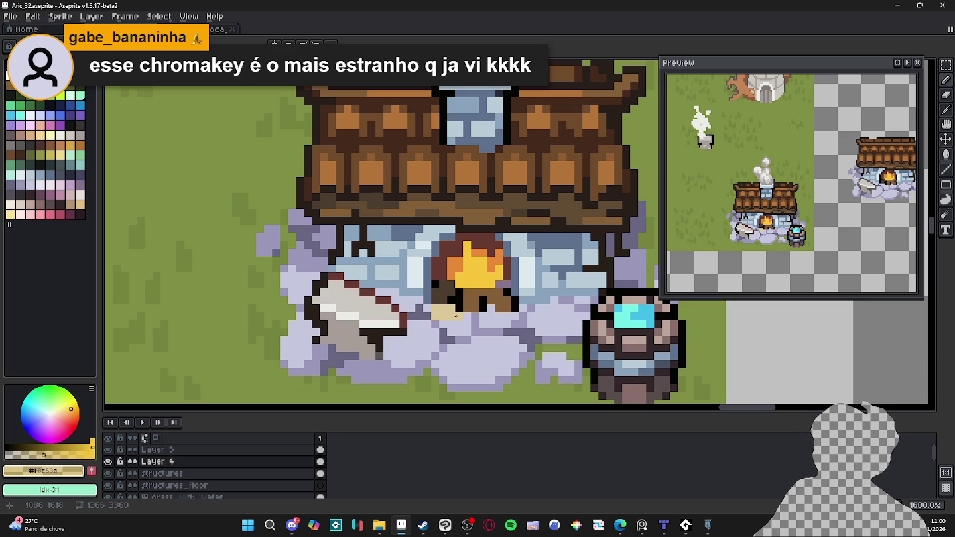
{"action": "left_click", "coordinate": [456, 316], "text": "alt"}
{"action": "left_click", "coordinate": [469, 321]}
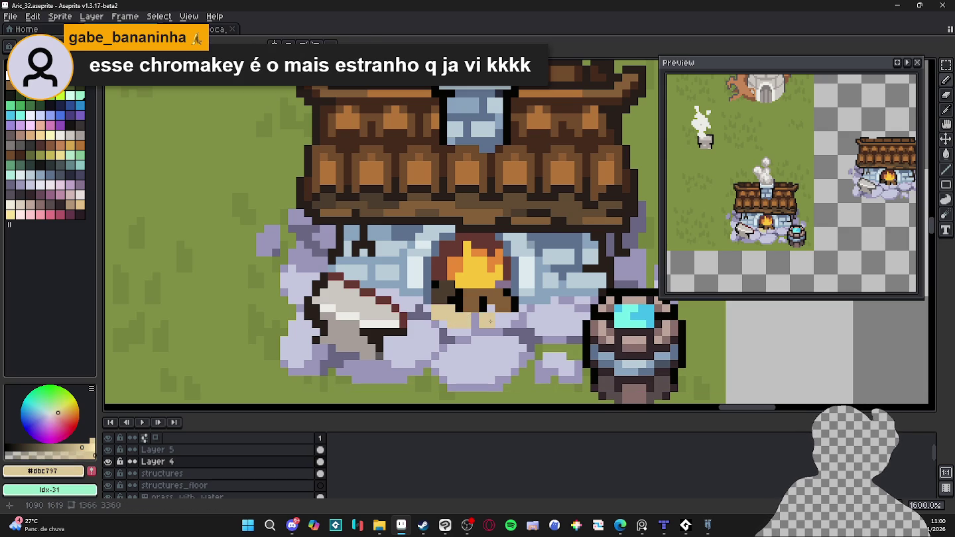
{"action": "left_click", "coordinate": [493, 345]}
{"action": "left_click", "coordinate": [474, 348]}
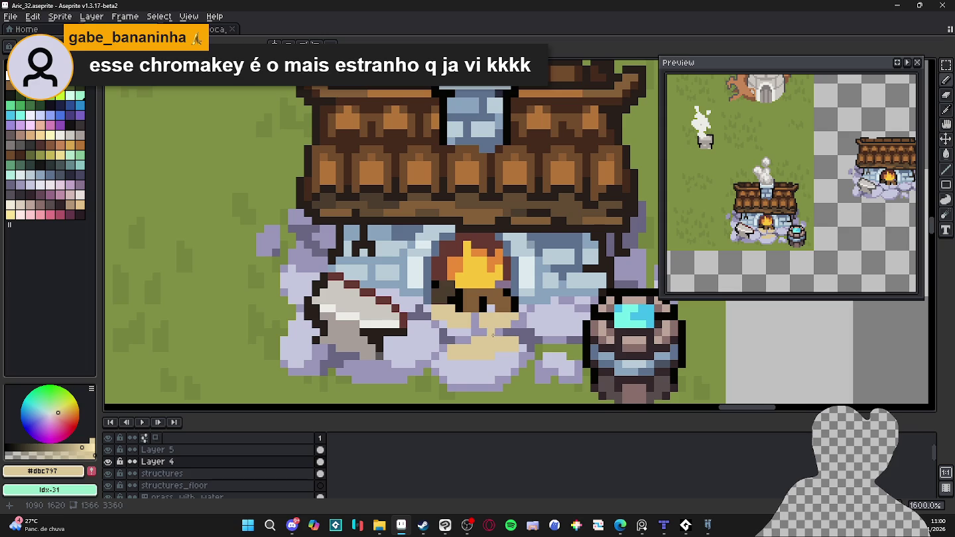
{"action": "left_click", "coordinate": [427, 337]}
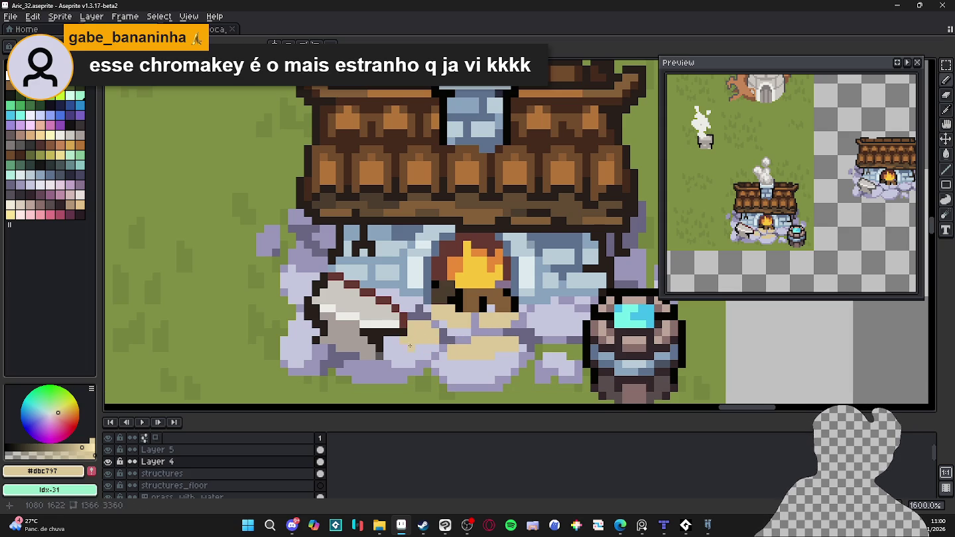
- Draw a dark brown plank line under the fireplace, undo a stroke and resample the dark tones
{"action": "scroll", "coordinate": [433, 343], "scroll_direction": "right", "scroll_amount": 1}
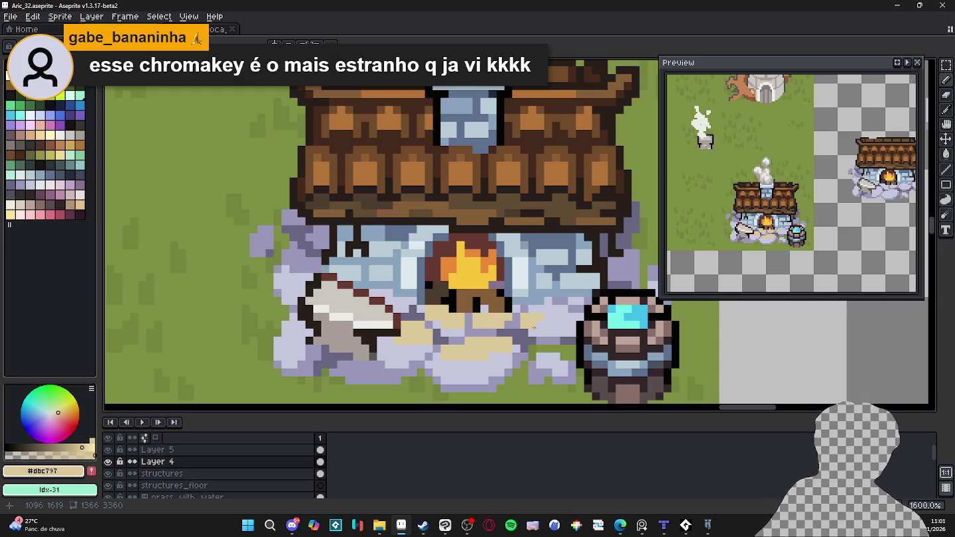
{"action": "left_click", "coordinate": [470, 324], "text": "alt"}
{"action": "mouse_move", "coordinate": [470, 331]}
{"action": "left_mouse_down"}
{"action": "mouse_move", "coordinate": [494, 331]}
{"action": "mouse_move", "coordinate": [469, 316]}
{"action": "left_mouse_up"}
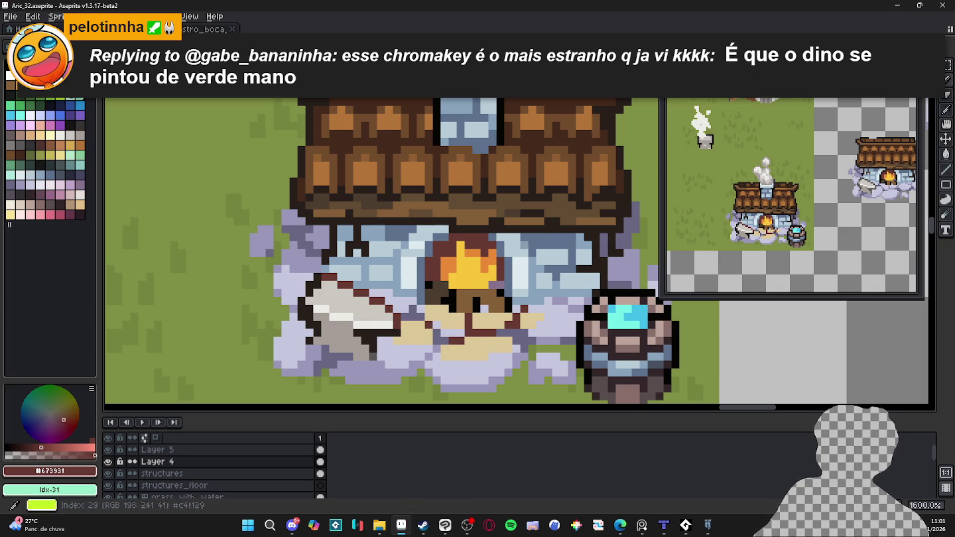
{"action": "left_click", "coordinate": [441, 340], "text": "alt"}
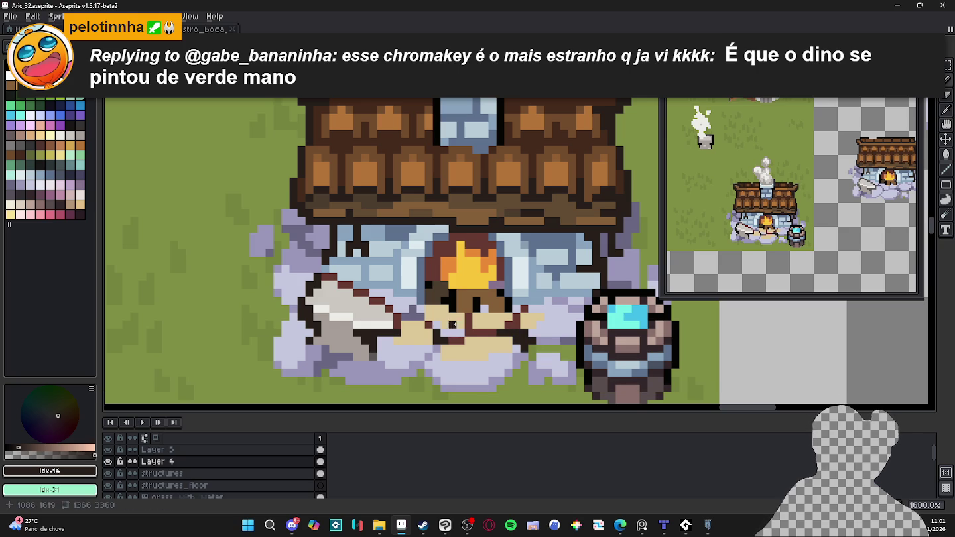
{"action": "key", "text": "ctrl+z"}
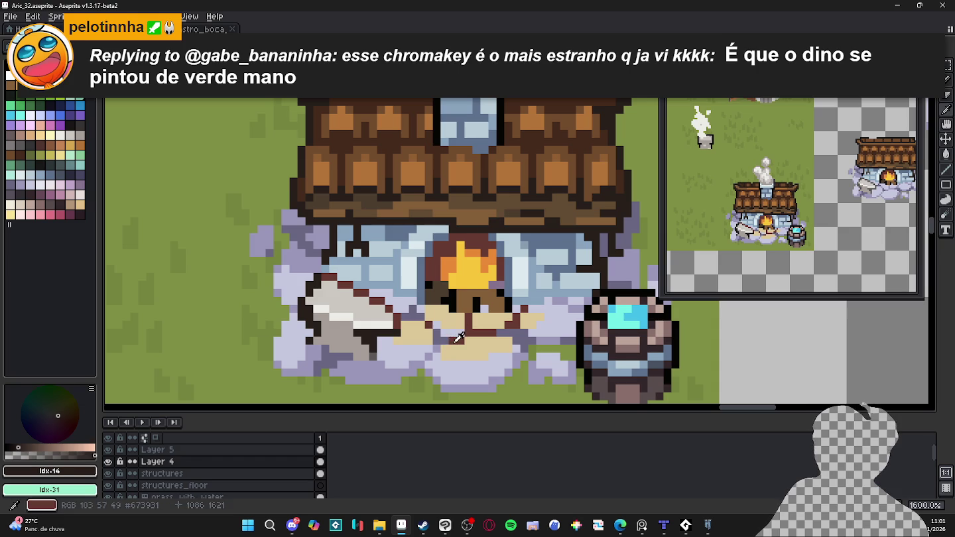
{"action": "left_click", "coordinate": [456, 335], "text": "alt"}
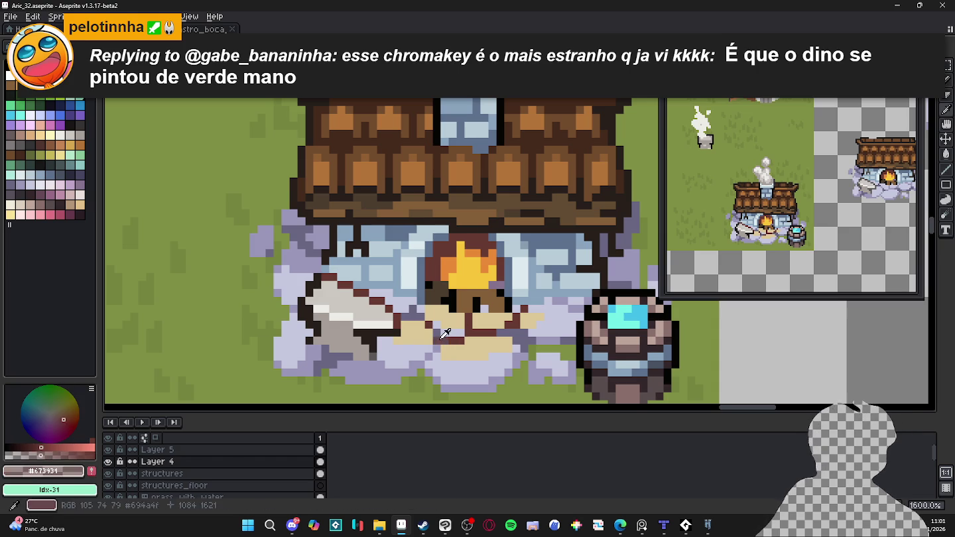
{"action": "left_click", "coordinate": [441, 338], "text": "alt"}
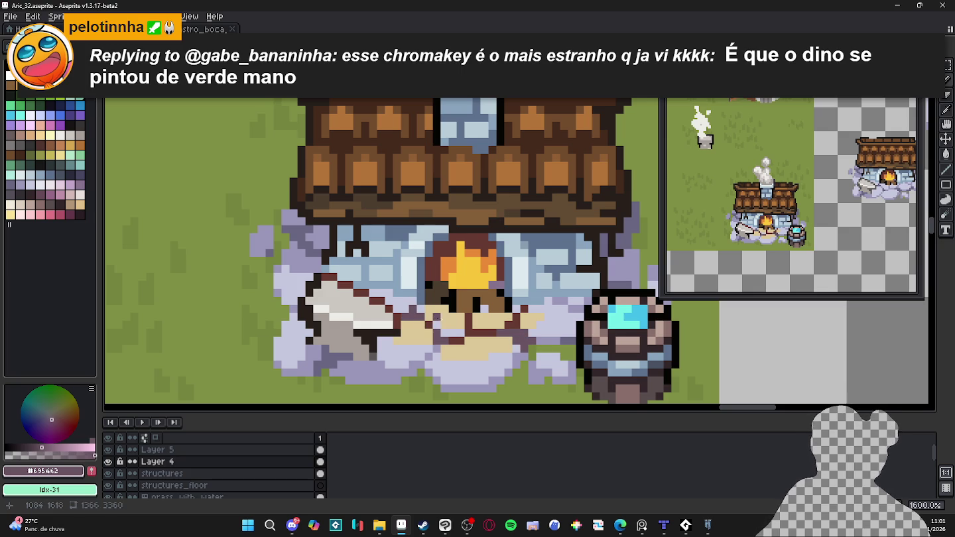
- Extend the tan floor to the right and add a dark brown pixel below the fire
{"action": "left_click", "coordinate": [493, 340], "text": "alt"}
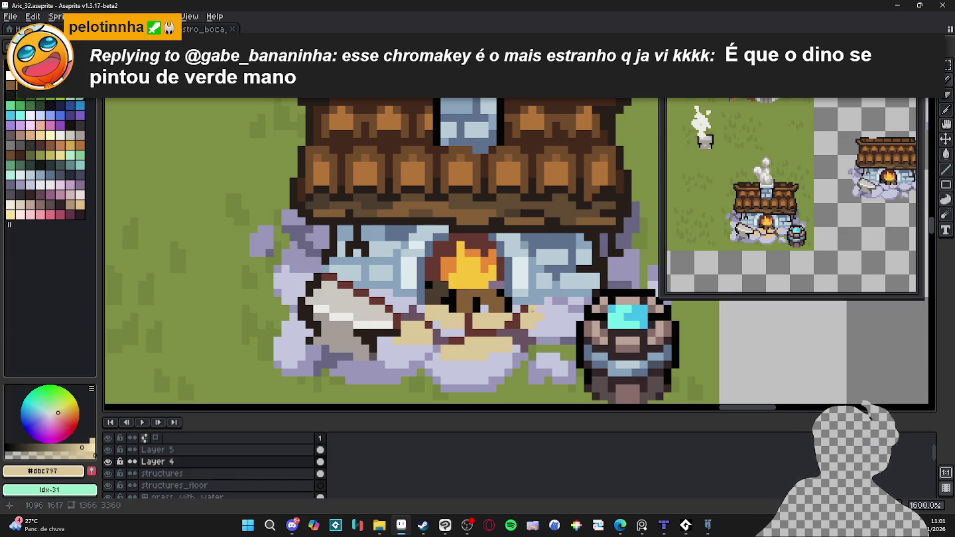
{"action": "left_click_drag", "start_coordinate": [532, 311], "coordinate": [546, 322]}
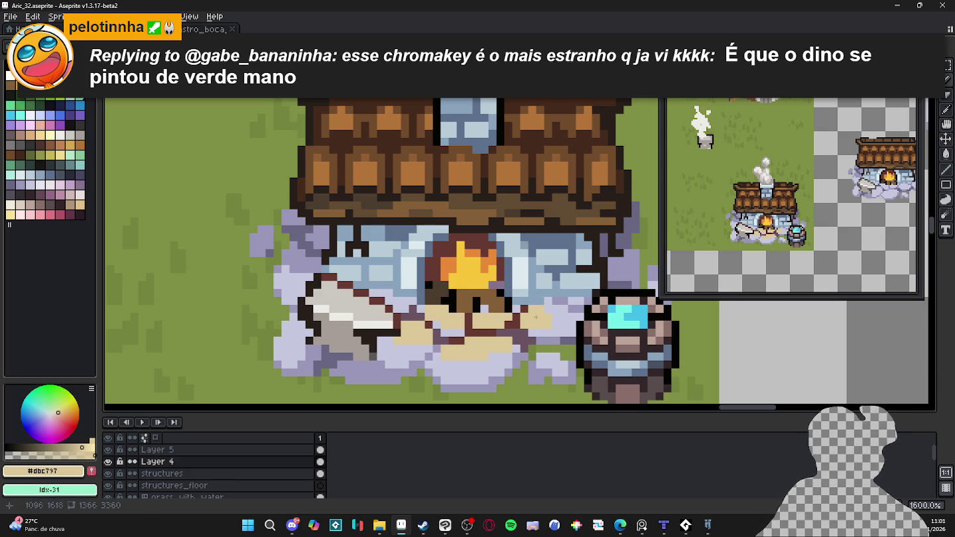
{"action": "scroll", "coordinate": [494, 330], "scroll_direction": "down", "scroll_amount": 1}
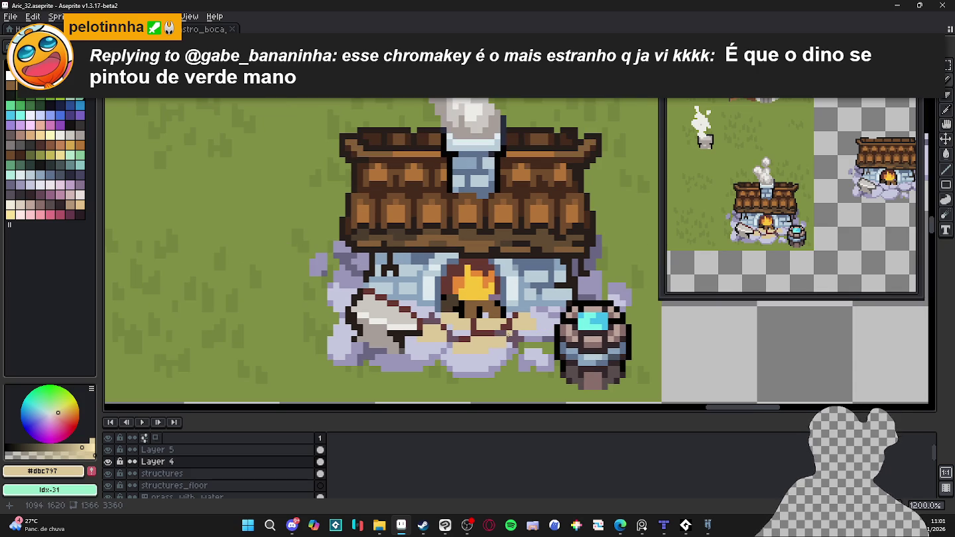
{"action": "scroll", "coordinate": [510, 328], "scroll_direction": "up", "scroll_amount": 1}
{"action": "left_click", "coordinate": [476, 326], "text": "alt"}
{"action": "scroll", "coordinate": [459, 304], "scroll_direction": "down", "scroll_amount": 1}
{"action": "scroll", "coordinate": [459, 304], "scroll_direction": "up", "scroll_amount": 1}
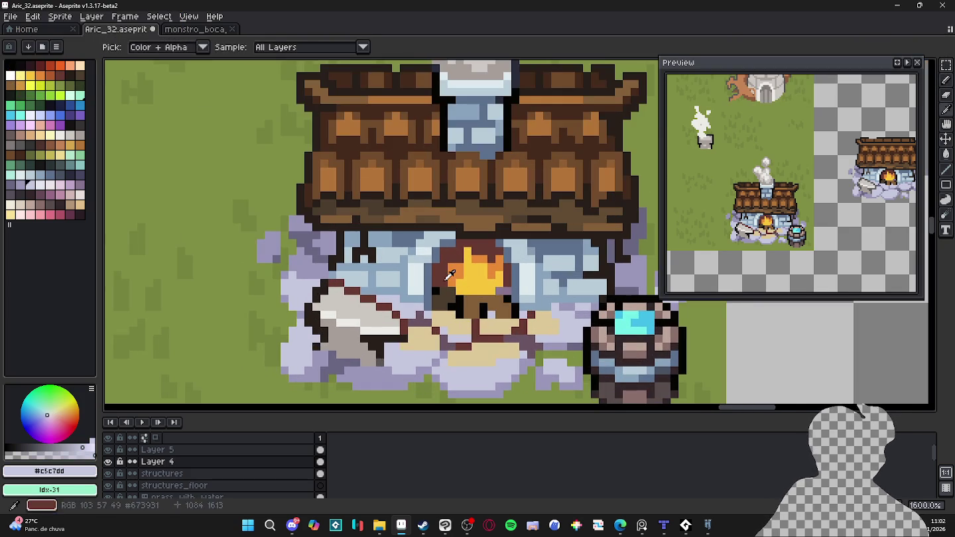
{"action": "left_click", "coordinate": [459, 301], "text": "alt"}
{"action": "left_click", "coordinate": [456, 311]}
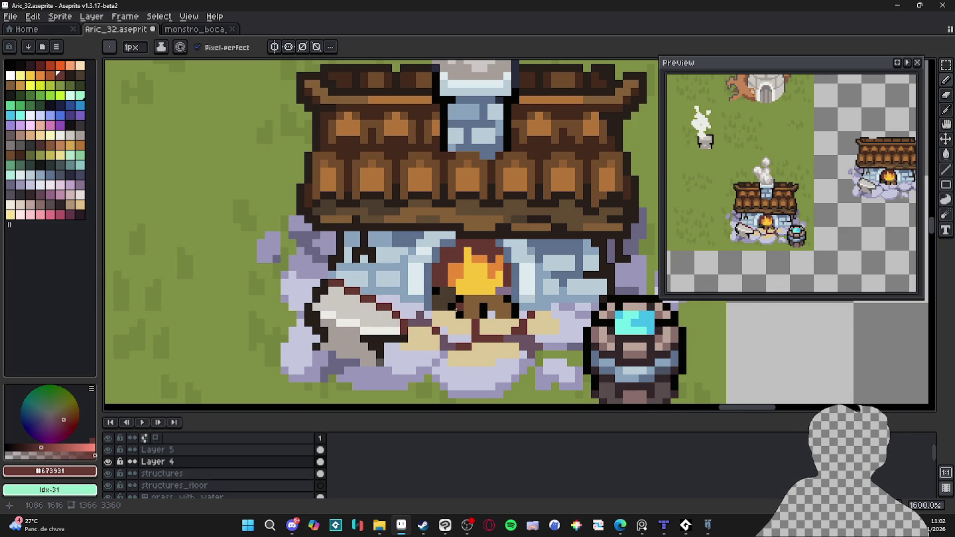
{"action": "scroll", "coordinate": [457, 311], "scroll_direction": "up", "scroll_amount": 2}
- Undo the last dark pixel, sample the fire yellow #f8c53a and save the map
{"action": "key", "text": "ctrl+z"}
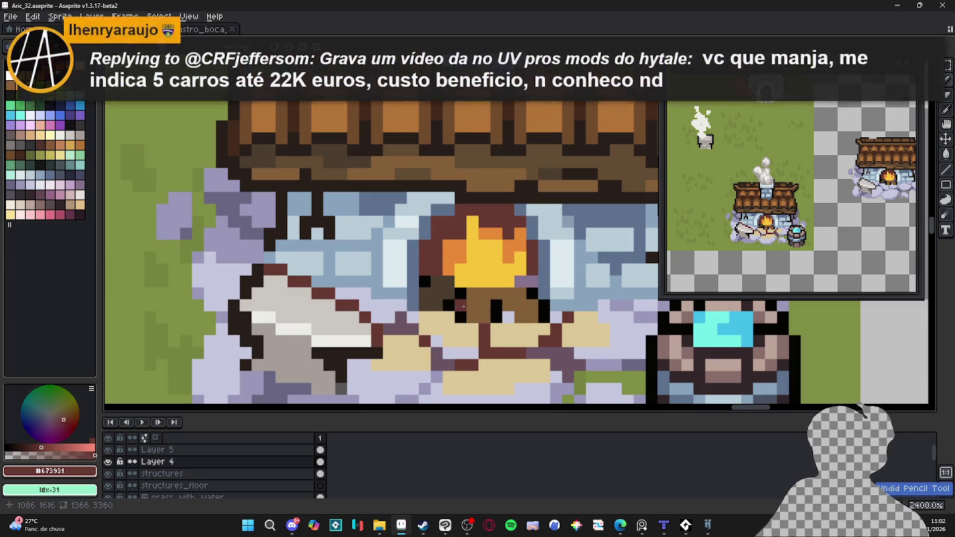
{"action": "left_click", "coordinate": [483, 296], "text": "alt"}
{"action": "key", "text": "ctrl+s"}
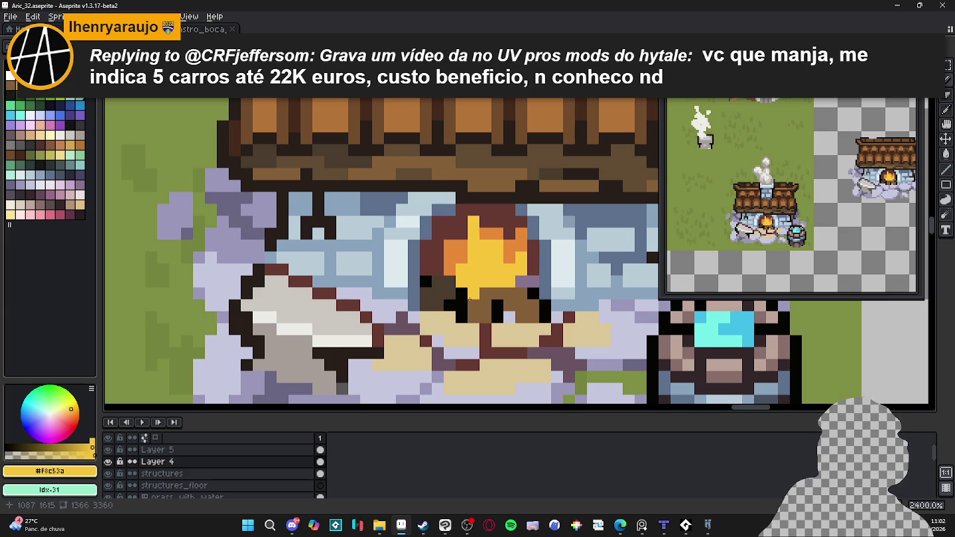
- Place two flame-yellow glow pixels on the floor beside the fire, undoing misplaced dots
{"action": "left_click", "coordinate": [464, 304]}
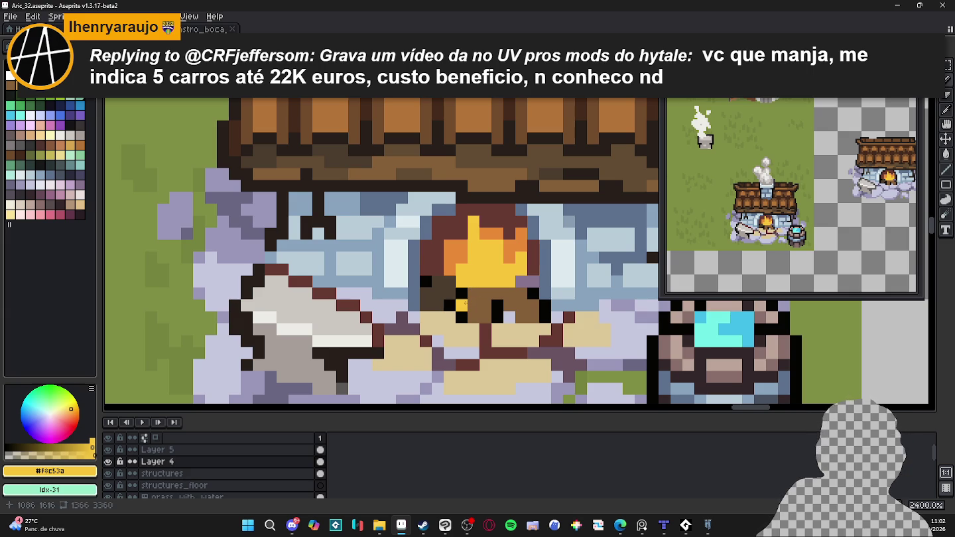
{"action": "key", "text": "ctrl+z"}
{"action": "left_click", "coordinate": [459, 314]}
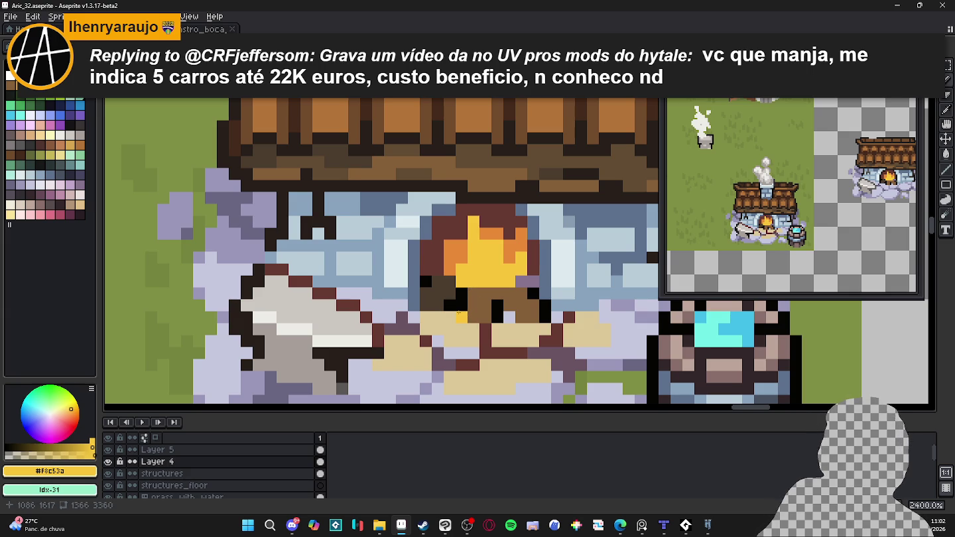
{"action": "key", "text": "ctrl+z"}
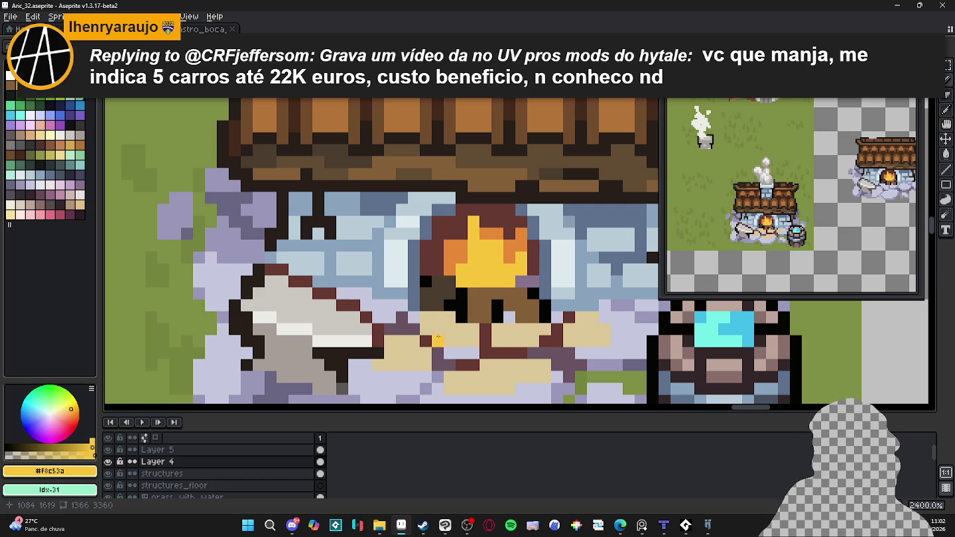
{"action": "left_click", "coordinate": [426, 353]}
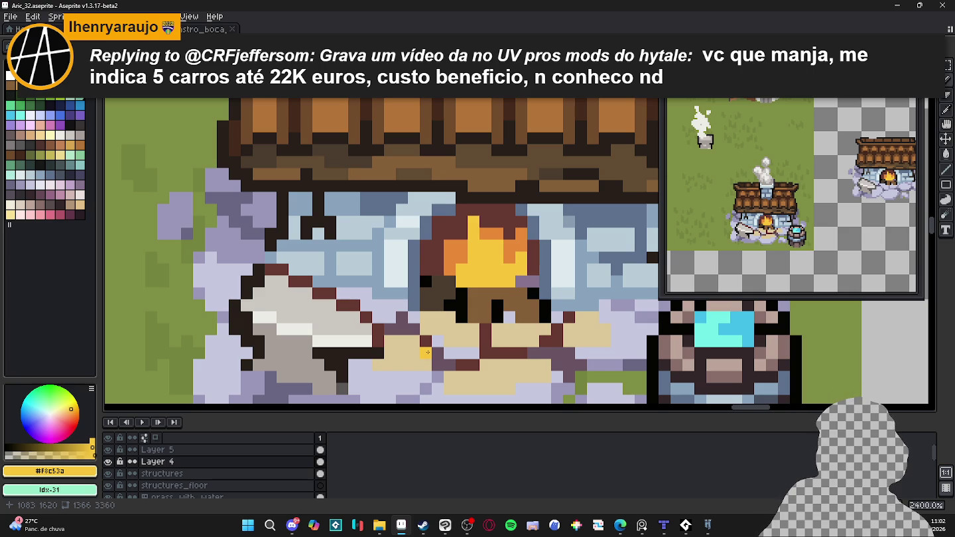
{"action": "left_click", "coordinate": [427, 342]}
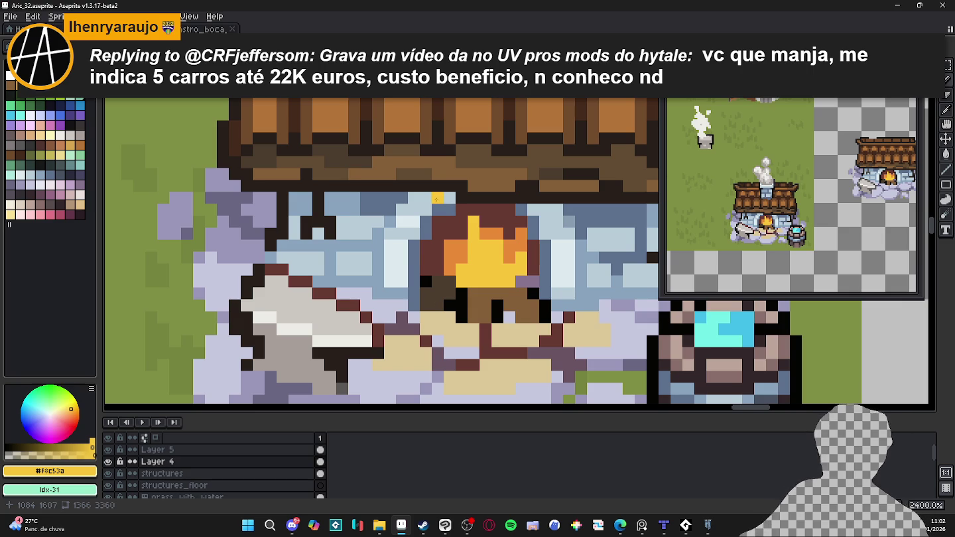
{"action": "scroll", "coordinate": [439, 202], "scroll_direction": "down", "scroll_amount": 2}
{"action": "left_click", "coordinate": [459, 219], "text": "alt"}
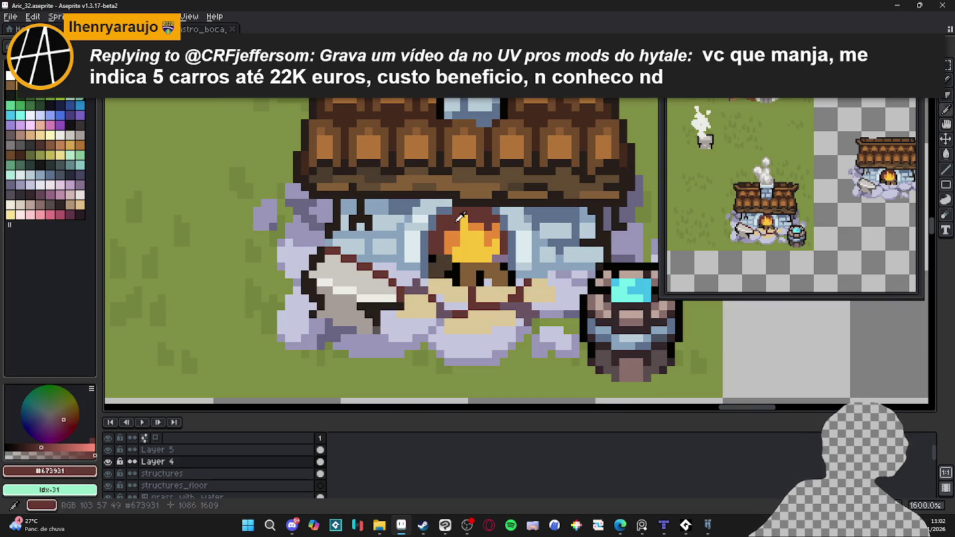
{"action": "left_click", "coordinate": [462, 225], "text": "alt"}
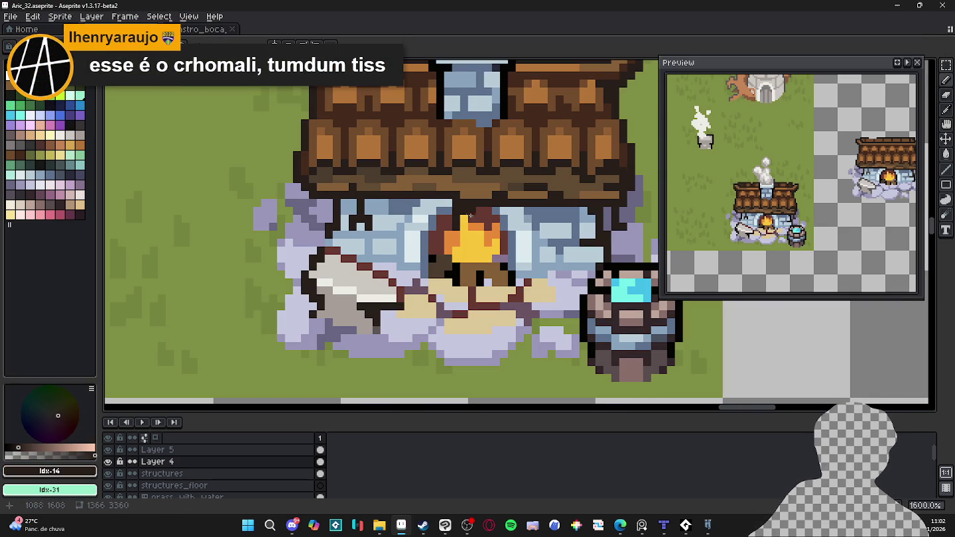
{"action": "left_click_drag", "start_coordinate": [505, 236], "coordinate": [505, 246]}
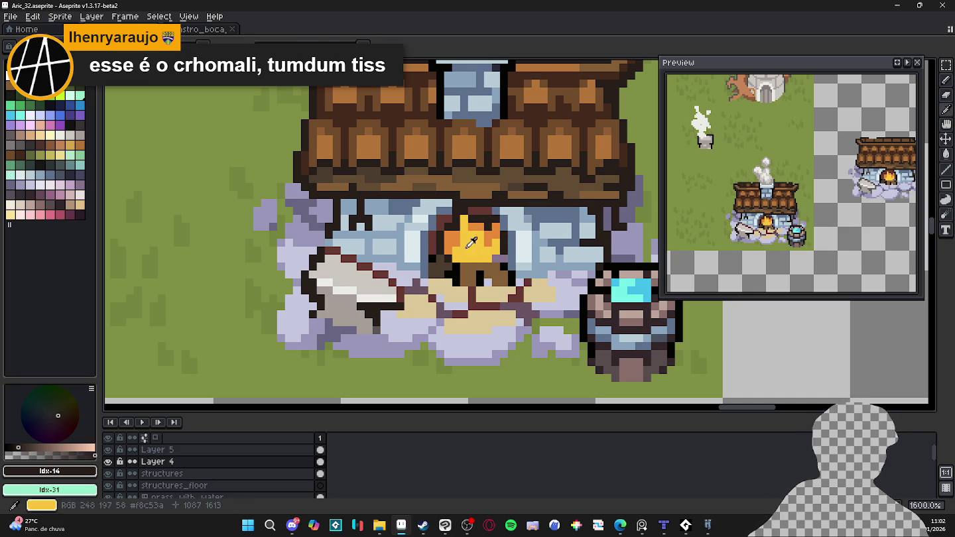
{"action": "left_click", "coordinate": [471, 243], "text": "alt"}
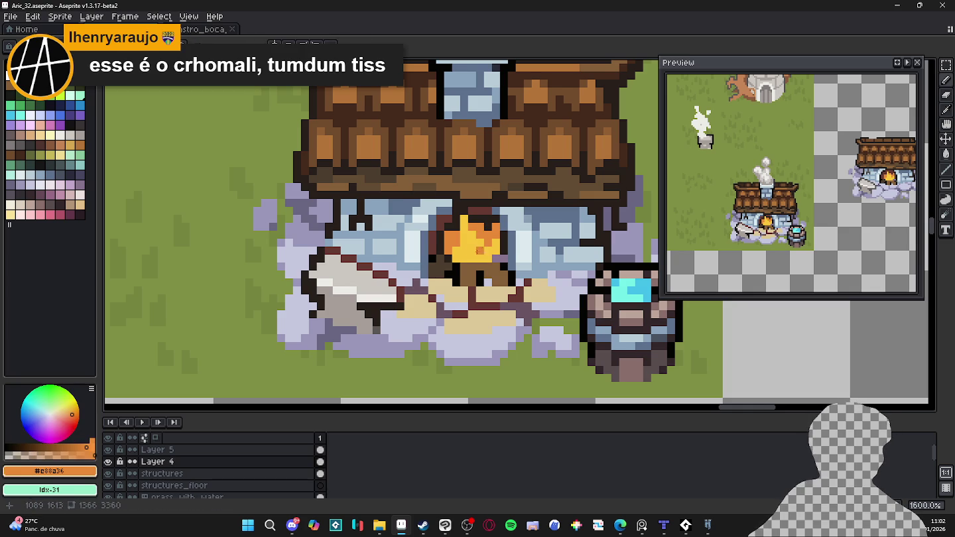
{"action": "key", "text": "m"}
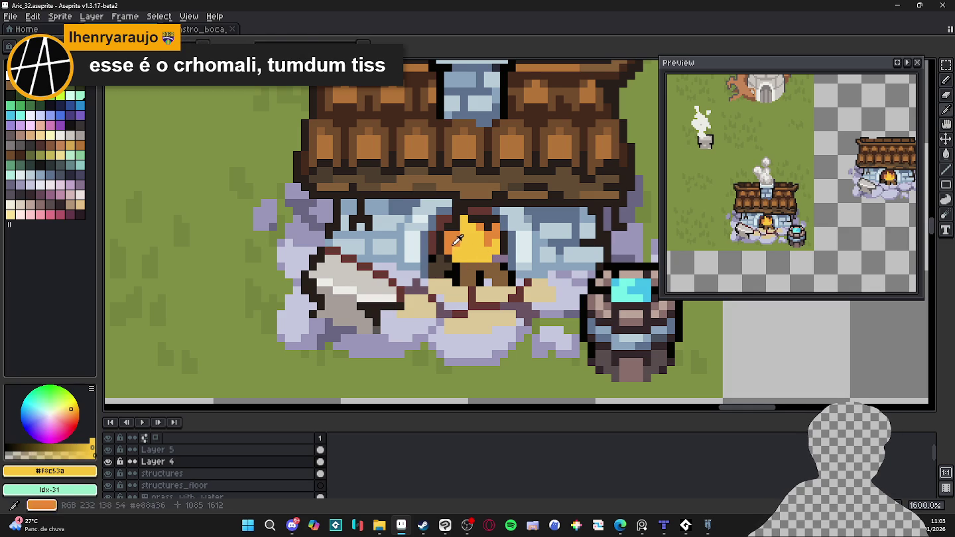
{"action": "left_click", "coordinate": [470, 266], "text": "alt"}
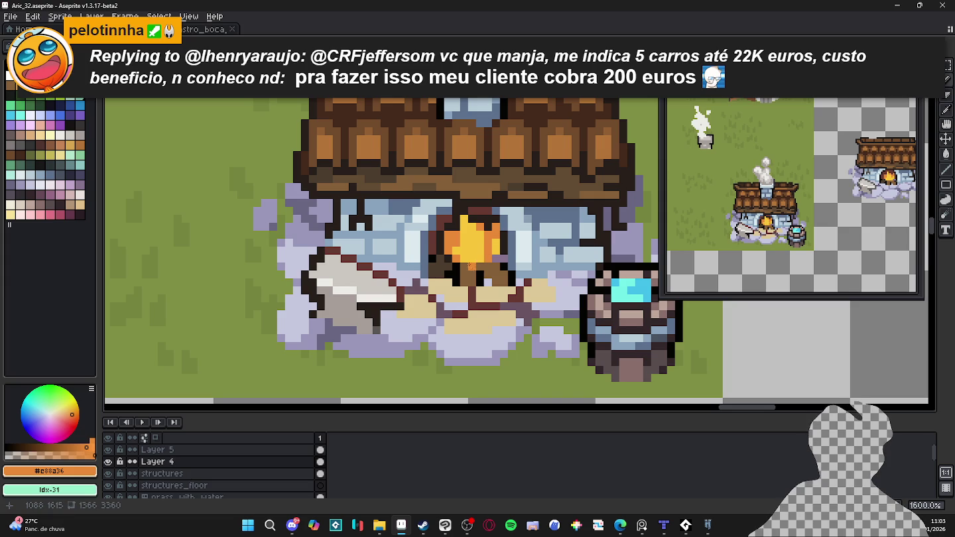
{"action": "left_click", "coordinate": [462, 232], "text": "alt"}
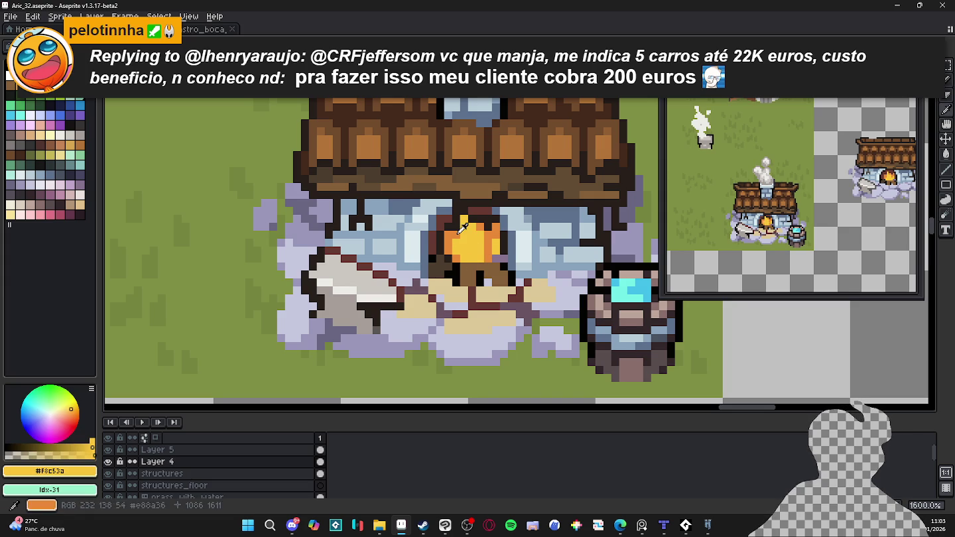
{"action": "left_click", "coordinate": [456, 232], "text": "alt"}
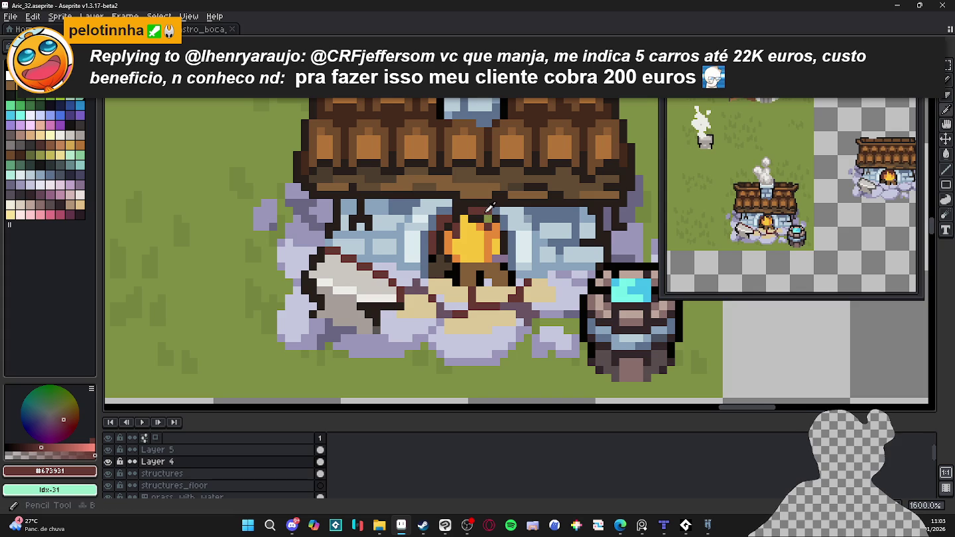
{"action": "left_click", "coordinate": [481, 218], "text": "alt"}
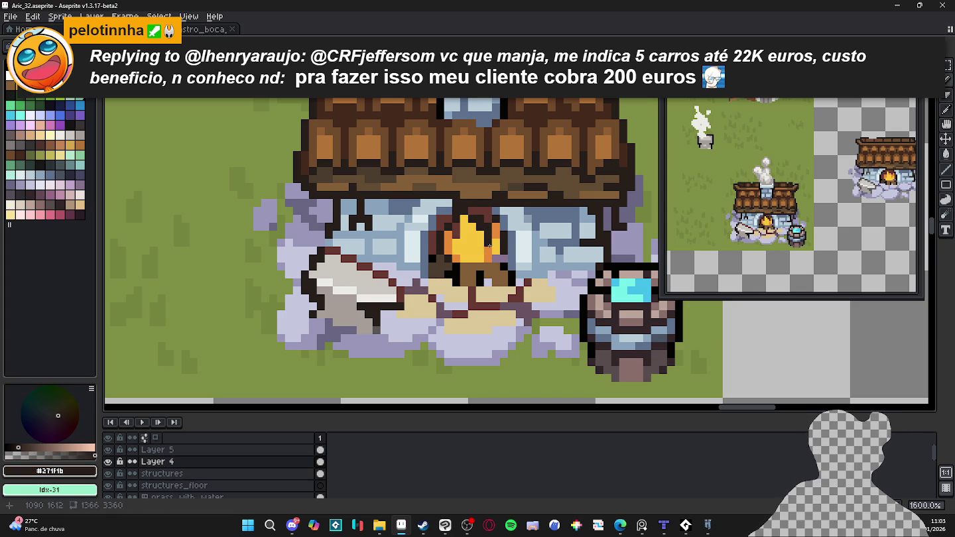
{"action": "scroll", "coordinate": [487, 259], "scroll_direction": "up", "scroll_amount": 1}
{"action": "left_click", "coordinate": [464, 268], "text": "alt"}
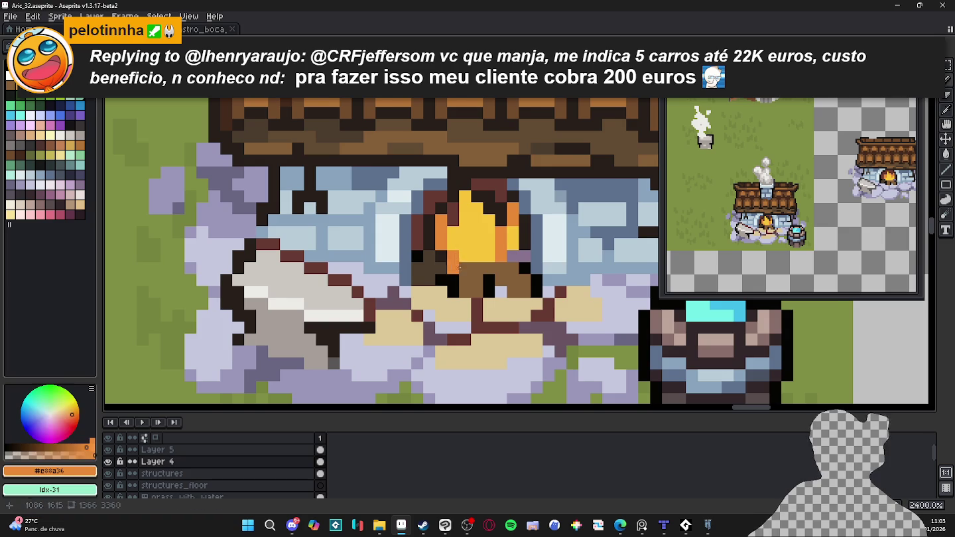
{"action": "scroll", "coordinate": [474, 268], "scroll_direction": "down", "scroll_amount": 1}
{"action": "key", "text": "ctrl+s"}
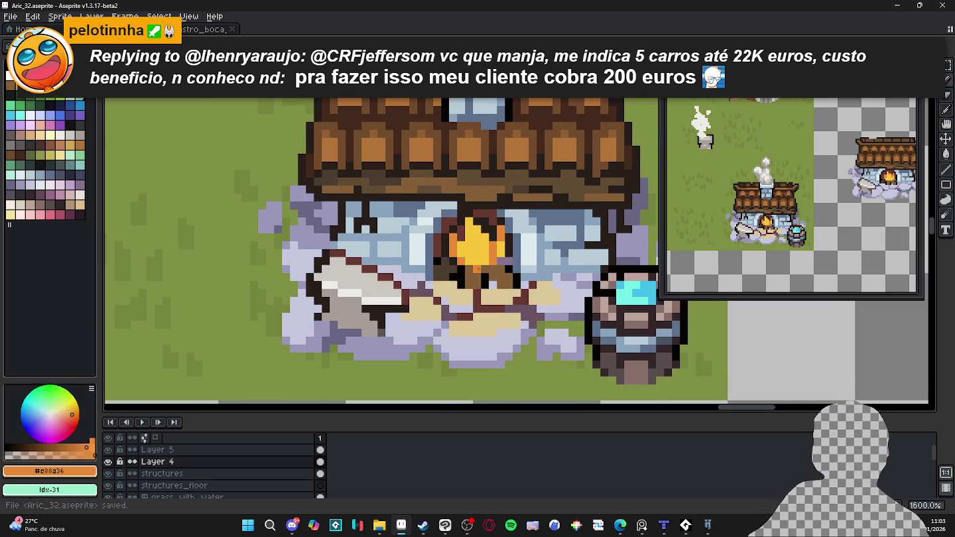
- Add orange to the flame, try and undo white highlights, then repaint those pixels yellow
{"action": "left_click", "coordinate": [485, 253]}
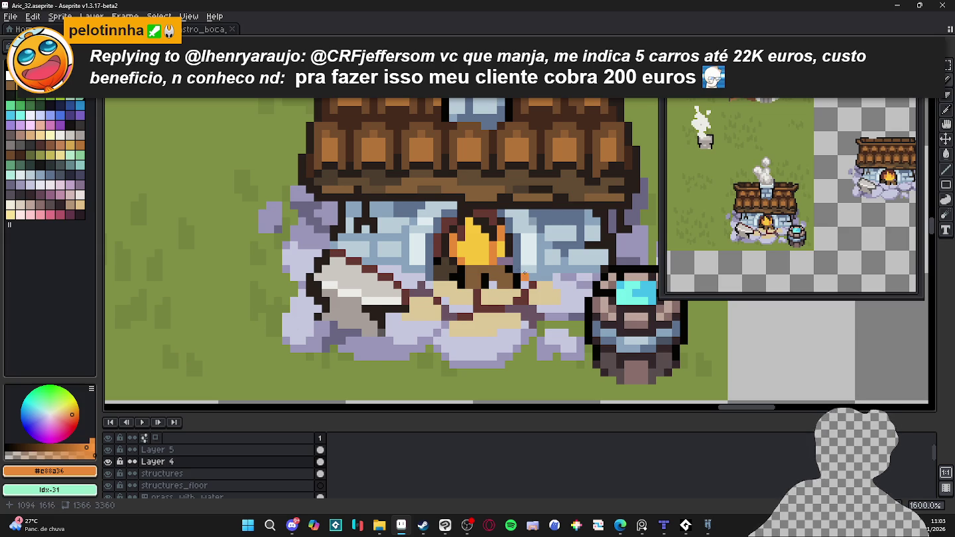
{"action": "left_click", "coordinate": [33, 453]}
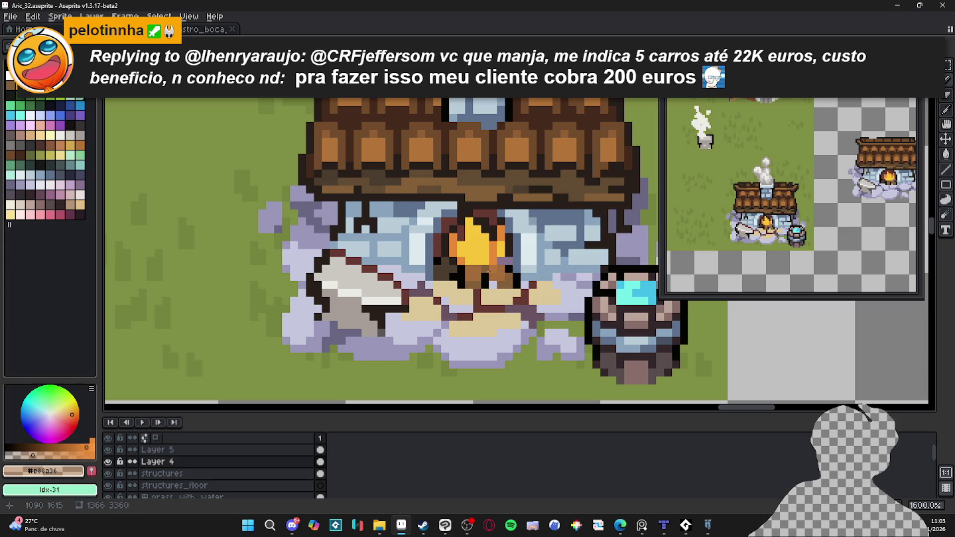
{"action": "key", "text": "ctrl+z"}
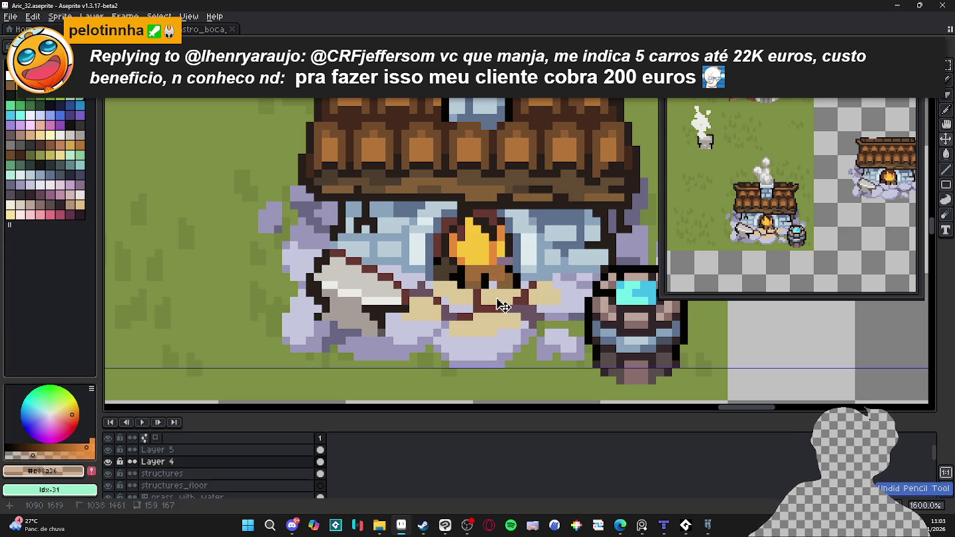
{"action": "left_click", "coordinate": [478, 278], "text": "alt"}
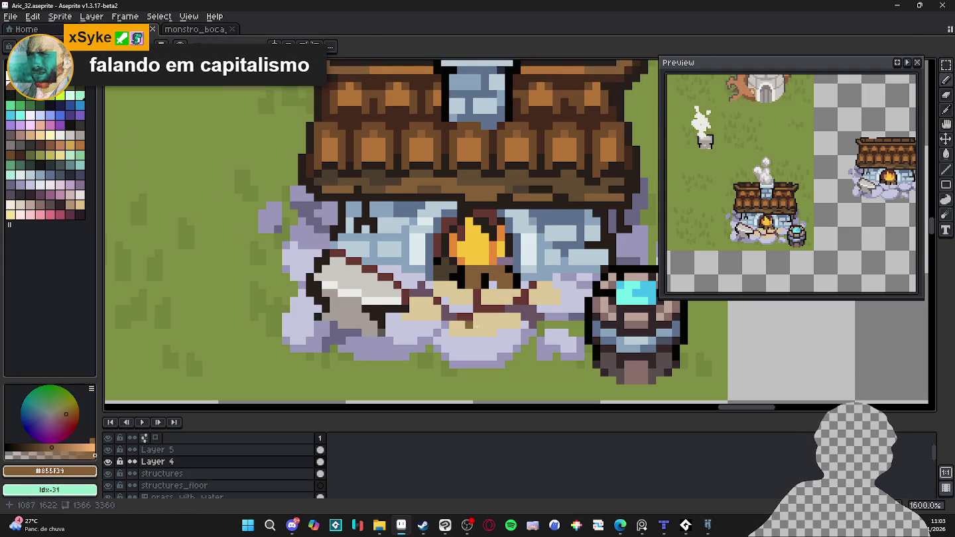
{"action": "left_click", "coordinate": [81, 74]}
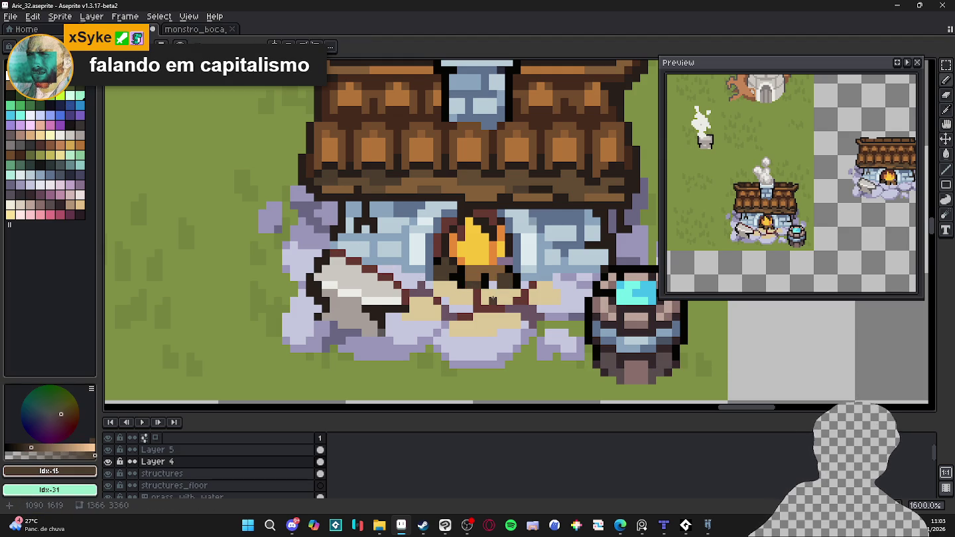
{"action": "scroll", "coordinate": [476, 287], "scroll_direction": "down", "scroll_amount": 4}
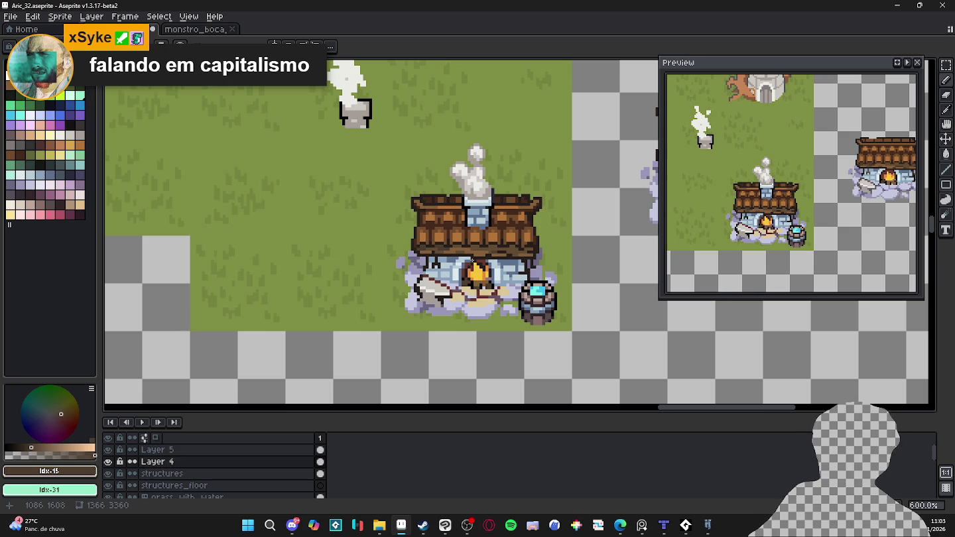
{"action": "scroll", "coordinate": [478, 268], "scroll_direction": "up", "scroll_amount": 4}
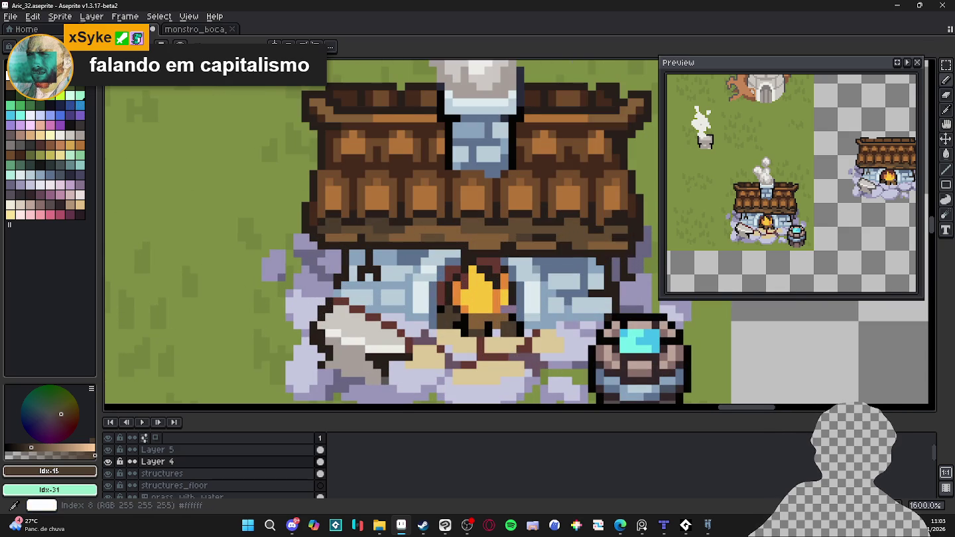
{"action": "left_click", "coordinate": [11, 75]}
{"action": "mouse_move", "coordinate": [495, 278]}
{"action": "left_mouse_down"}
{"action": "mouse_move", "coordinate": [471, 262]}
{"action": "mouse_move", "coordinate": [473, 286]}
{"action": "left_mouse_up"}
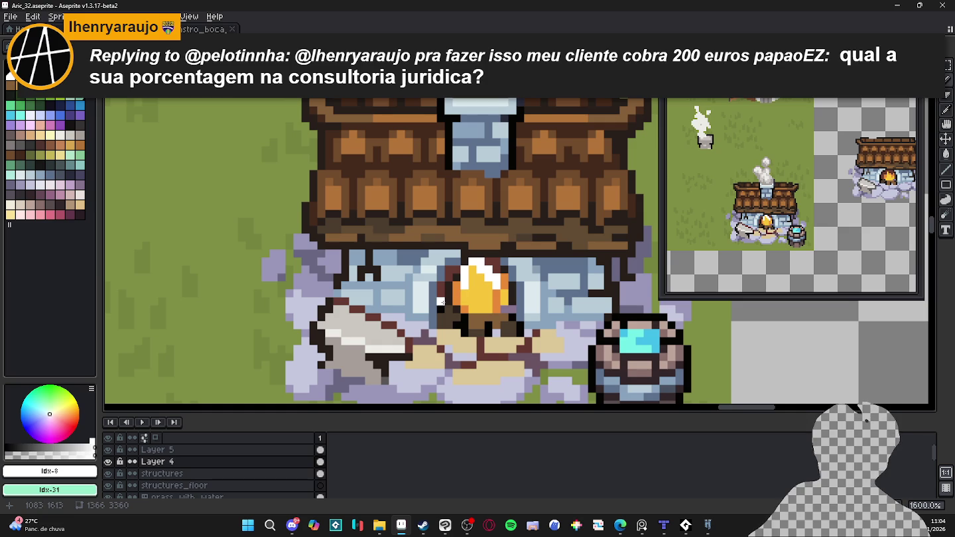
{"action": "key", "text": "ctrl+z"}
{"action": "key", "text": "ctrl+z"}
{"action": "key", "text": "ctrl+z"}
{"action": "key", "text": "ctrl+z"}
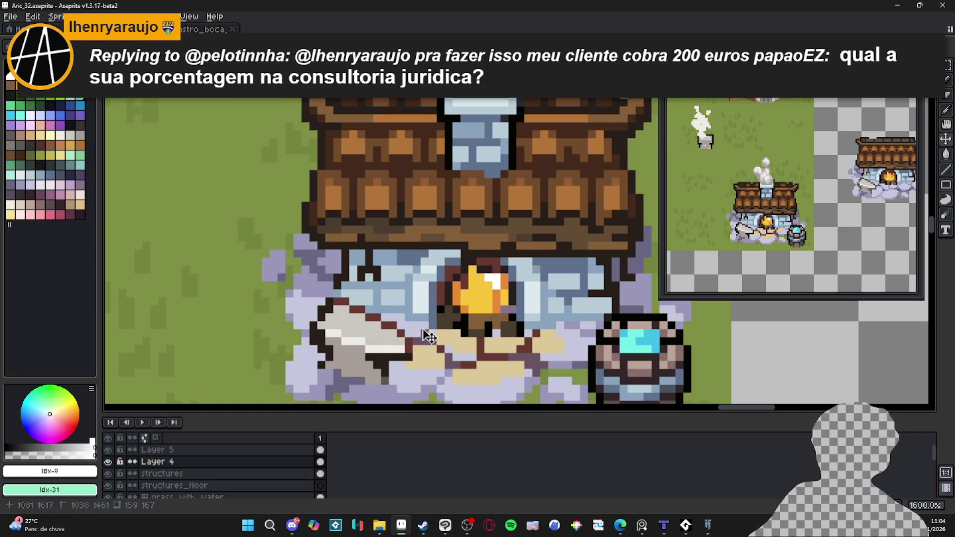
{"action": "left_click", "coordinate": [483, 292], "text": "alt"}
{"action": "left_click", "coordinate": [490, 279]}
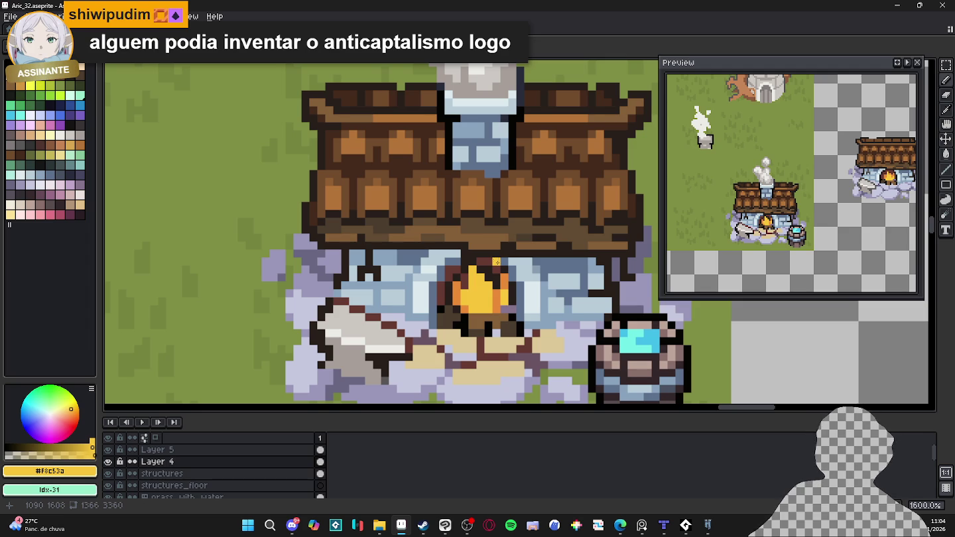
- Outline the fire's left edge in dark brown and add two more orange flame pixels
{"action": "left_click", "coordinate": [486, 271], "text": "alt"}
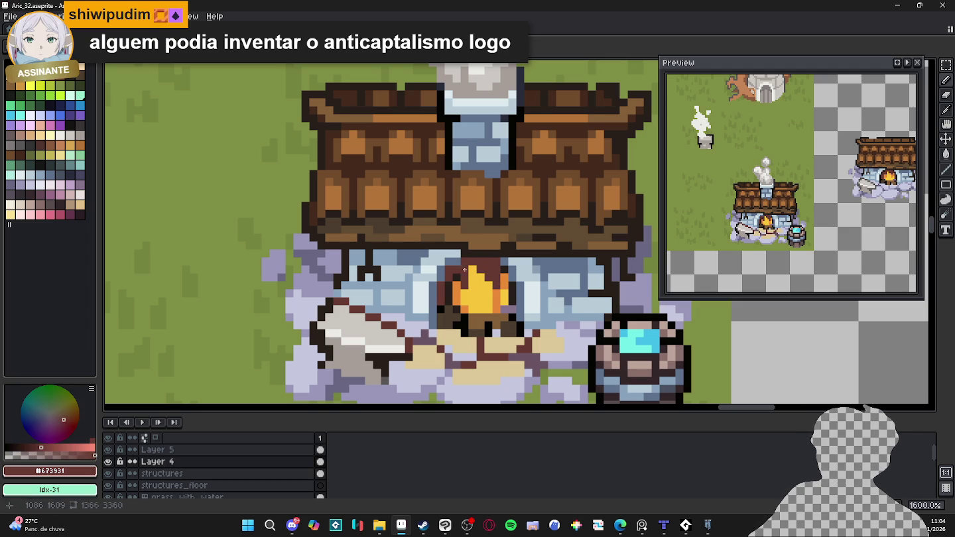
{"action": "left_click_drag", "start_coordinate": [446, 307], "coordinate": [448, 298]}
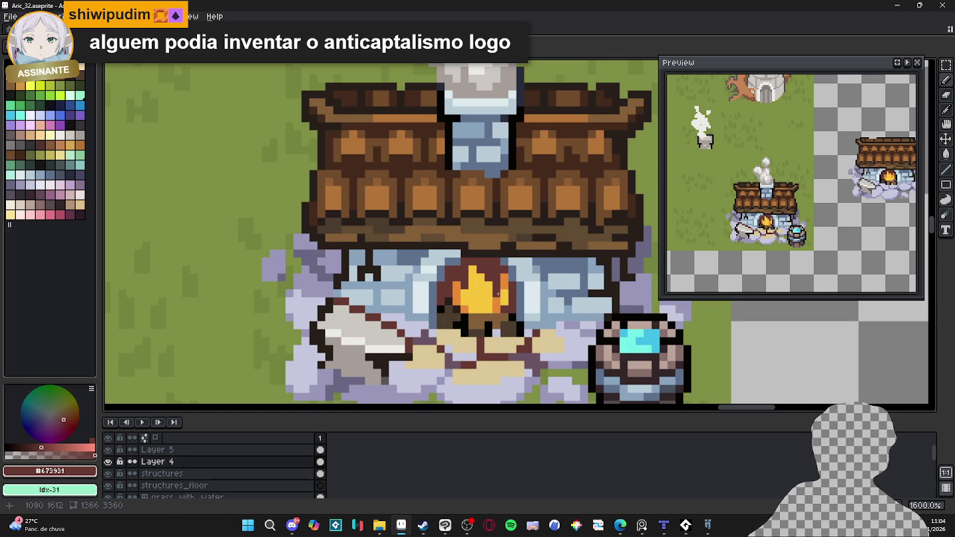
{"action": "left_click", "coordinate": [494, 291], "text": "alt"}
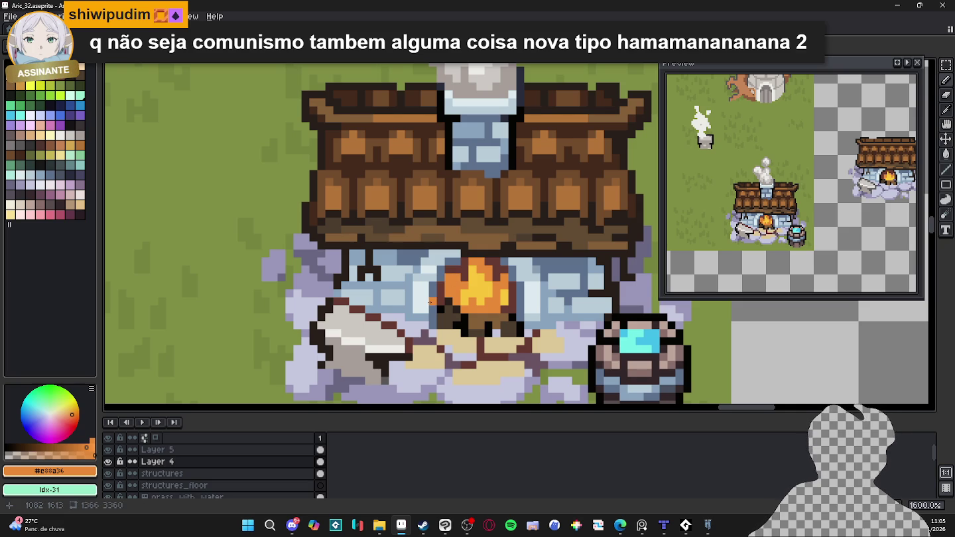
{"action": "left_click", "coordinate": [439, 293], "text": "alt"}
{"action": "left_click_drag", "start_coordinate": [445, 292], "coordinate": [453, 277]}
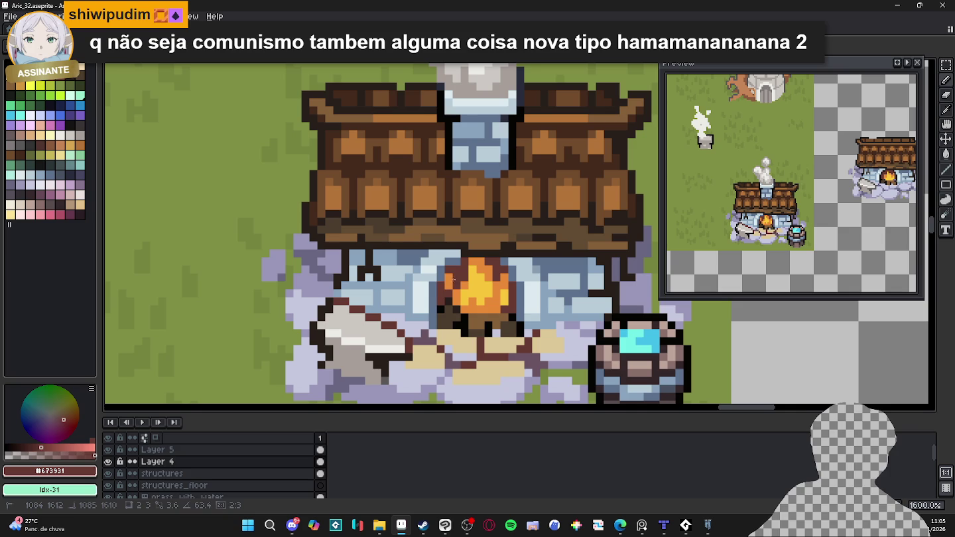
{"action": "left_click", "coordinate": [456, 295], "text": "alt"}
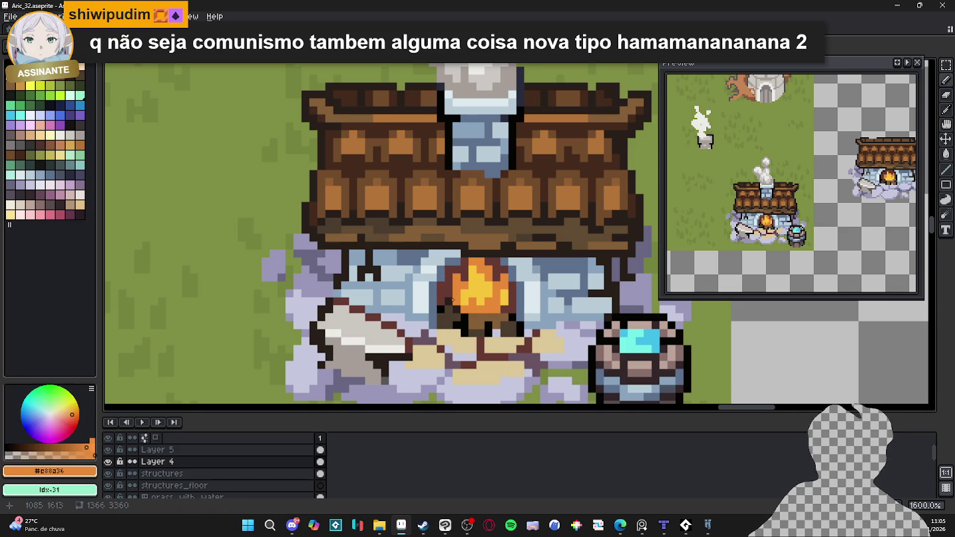
{"action": "left_click", "coordinate": [454, 303]}
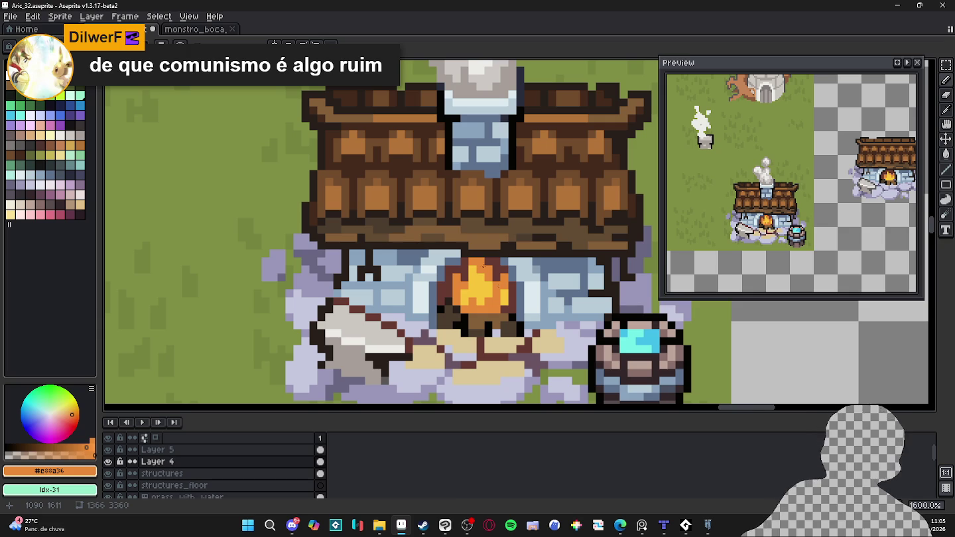
- Sample the pale stone and light blue-grey wall colours, then save the map
{"action": "scroll", "coordinate": [414, 324], "scroll_direction": "up", "scroll_amount": 2}
{"action": "left_click", "coordinate": [441, 316], "text": "alt"}
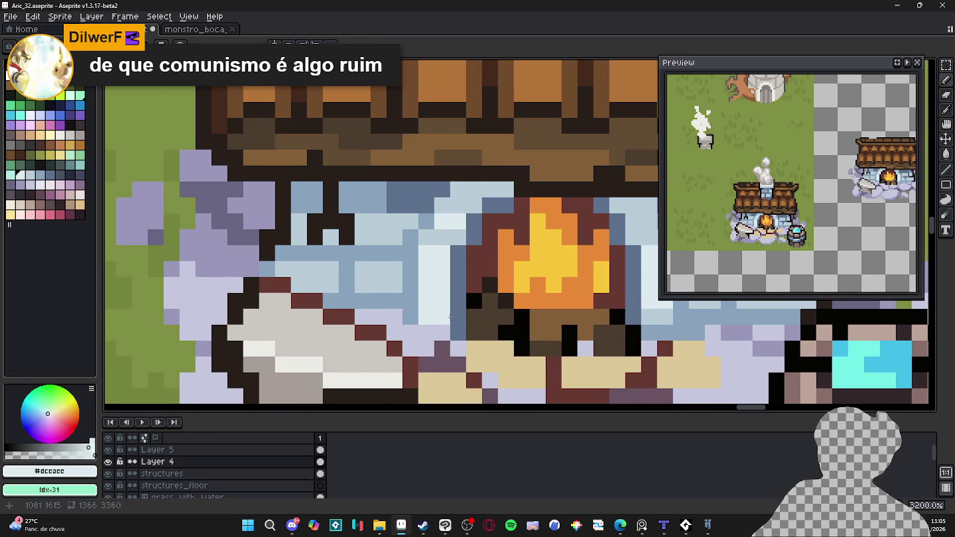
{"action": "scroll", "coordinate": [441, 316], "scroll_direction": "right", "scroll_amount": 2}
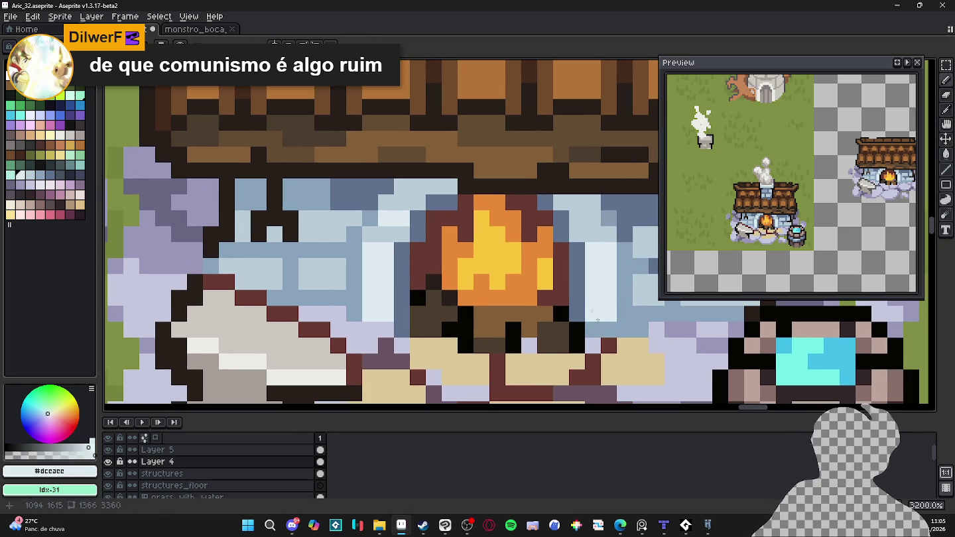
{"action": "scroll", "coordinate": [590, 316], "scroll_direction": "down", "scroll_amount": 3}
{"action": "scroll", "coordinate": [576, 321], "scroll_direction": "down", "scroll_amount": 1}
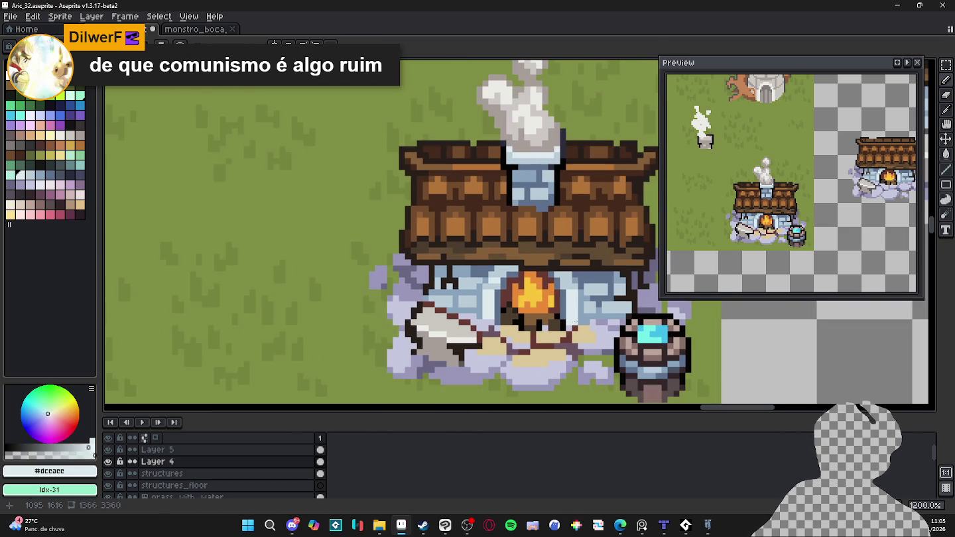
{"action": "scroll", "coordinate": [579, 292], "scroll_direction": "up", "scroll_amount": 1}
{"action": "left_click", "coordinate": [571, 292], "text": "alt"}
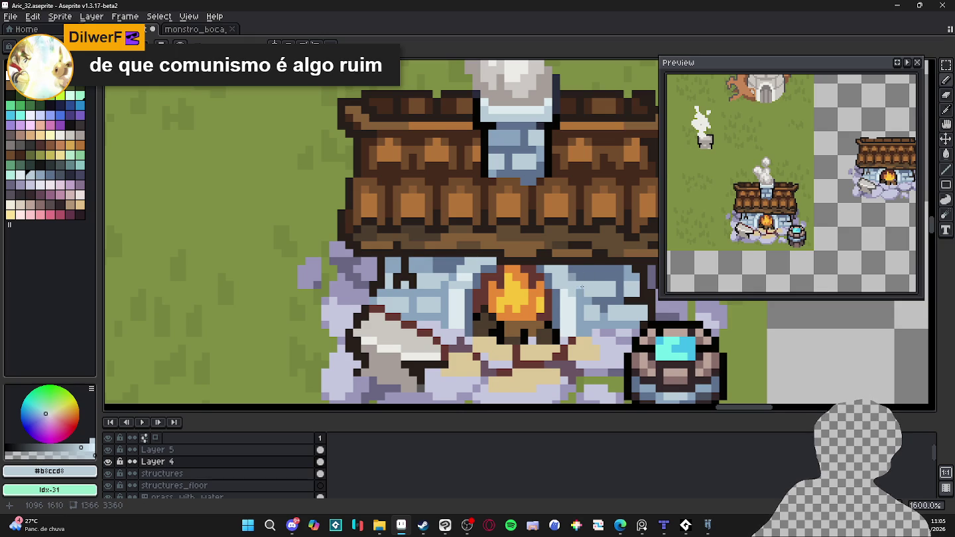
{"action": "scroll", "coordinate": [542, 274], "scroll_direction": "down", "scroll_amount": 1}
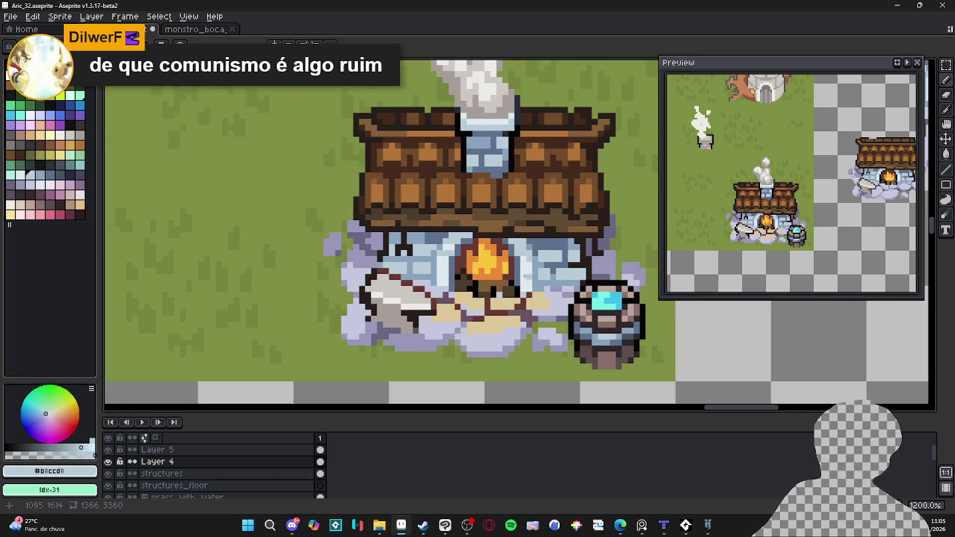
{"action": "scroll", "coordinate": [529, 275], "scroll_direction": "down", "scroll_amount": 1}
{"action": "key", "text": "ctrl+s"}
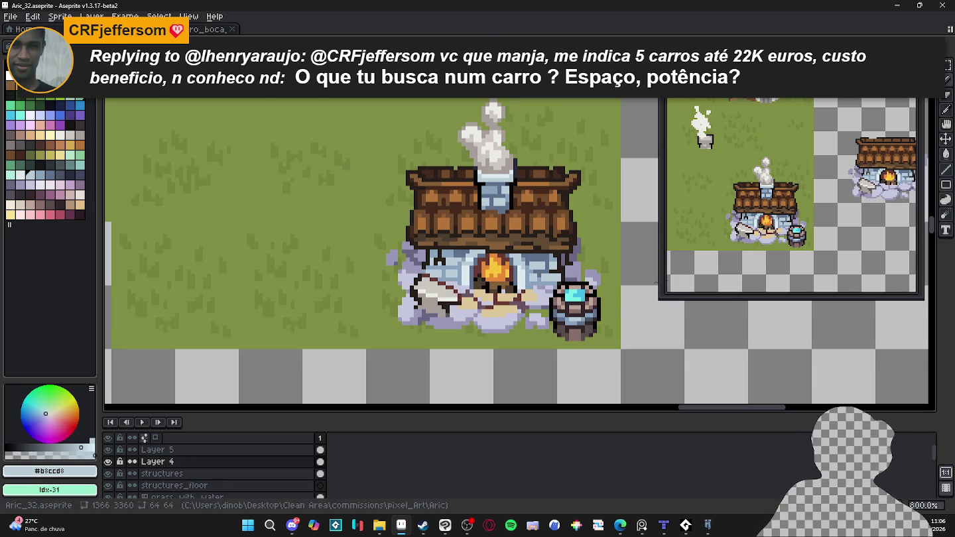
- Zoom around to check the scene, save again and switch to Layer 5
{"action": "scroll", "coordinate": [488, 318], "scroll_direction": "down", "scroll_amount": 1}
{"action": "scroll", "coordinate": [488, 320], "scroll_direction": "down", "scroll_amount": 1}
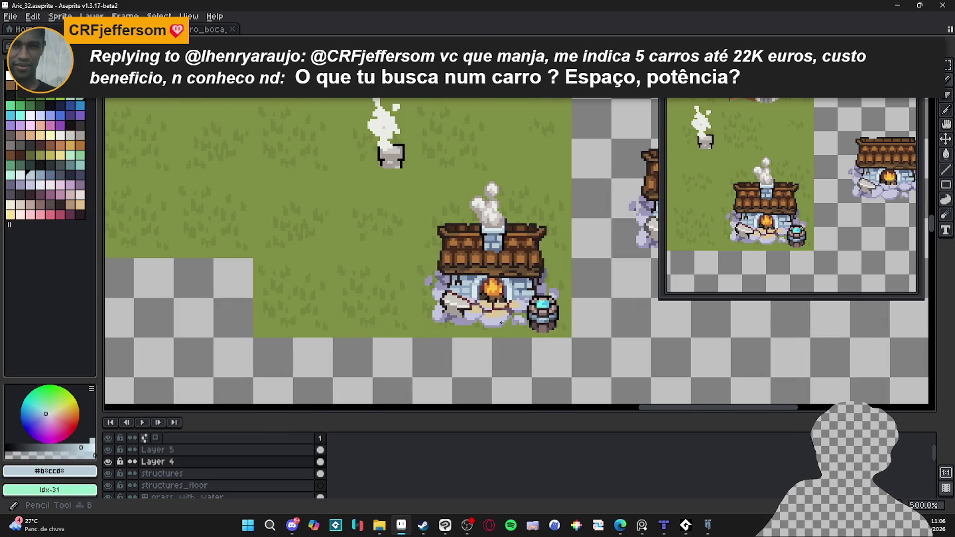
{"action": "scroll", "coordinate": [502, 321], "scroll_direction": "up", "scroll_amount": 1}
{"action": "scroll", "coordinate": [487, 319], "scroll_direction": "up", "scroll_amount": 6}
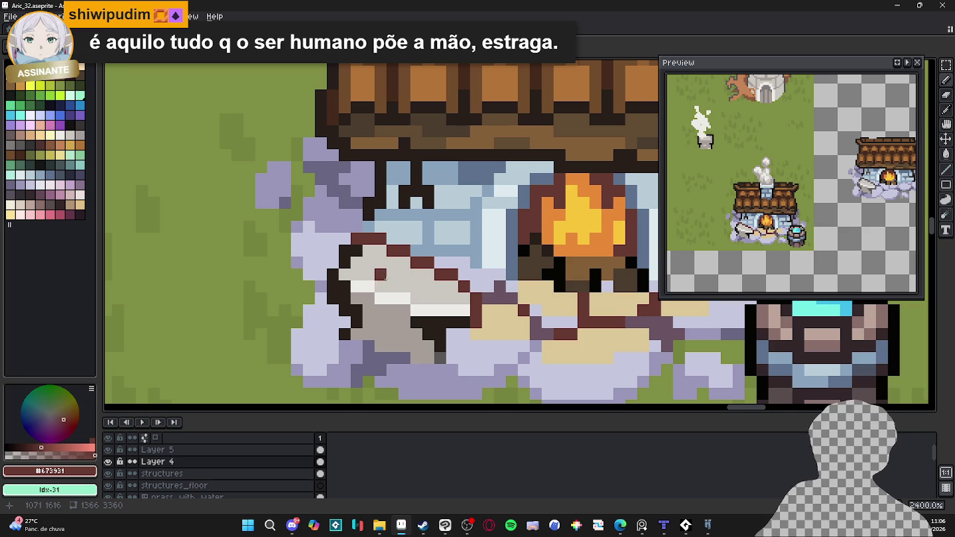
{"action": "scroll", "coordinate": [368, 242], "scroll_direction": "down", "scroll_amount": 6}
{"action": "key", "text": "ctrl+s"}
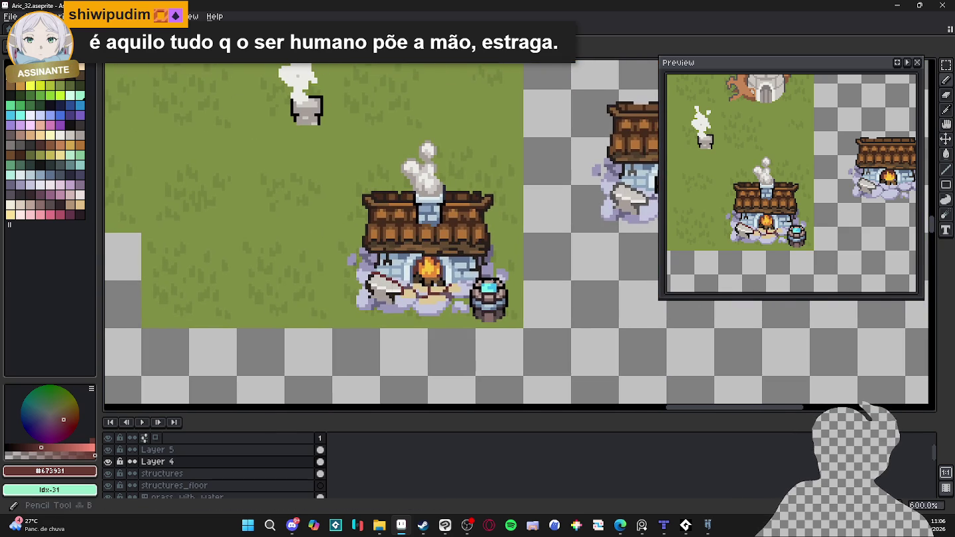
{"action": "scroll", "coordinate": [477, 278], "scroll_direction": "up", "scroll_amount": 4}
{"action": "key", "text": "alt+Up"}
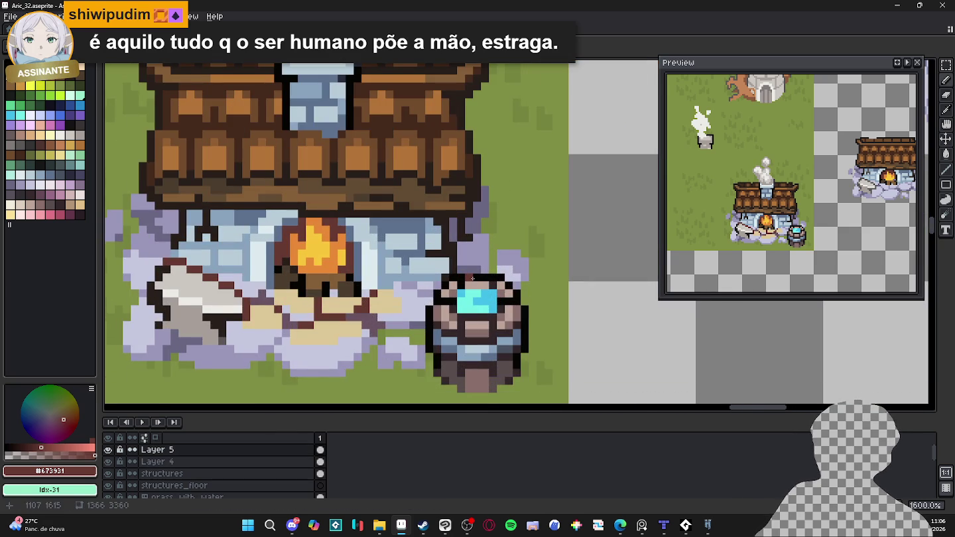
- Recolour the barrel's top outline and left rim with the roof's dark brown #452a1b
{"action": "key", "text": "e"}
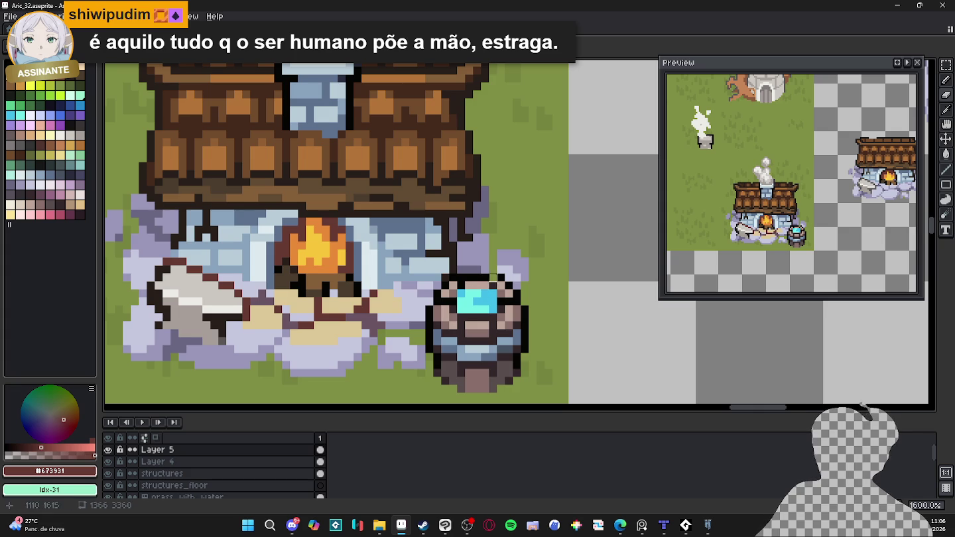
{"action": "left_click", "coordinate": [508, 277], "text": "alt"}
{"action": "scroll", "coordinate": [507, 277], "scroll_direction": "down", "scroll_amount": 4}
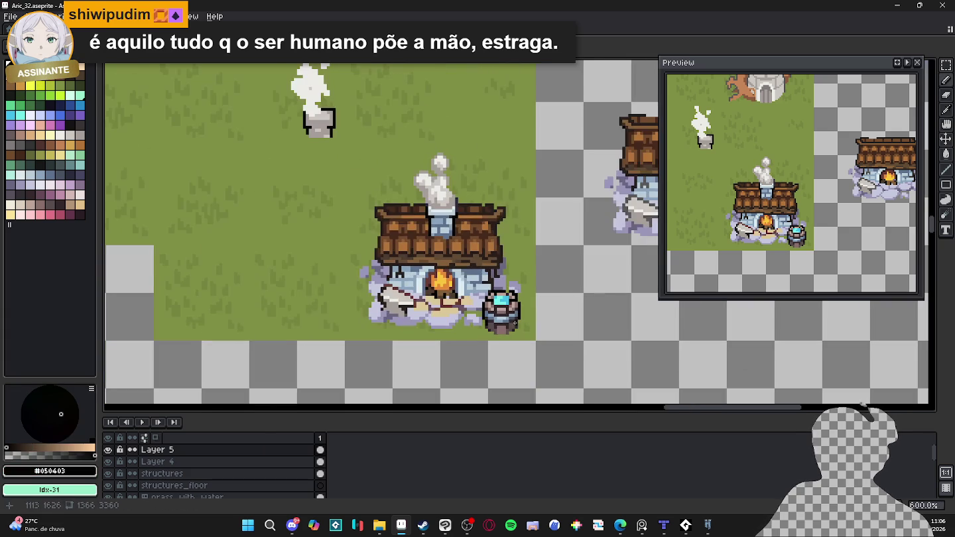
{"action": "scroll", "coordinate": [486, 290], "scroll_direction": "up", "scroll_amount": 6}
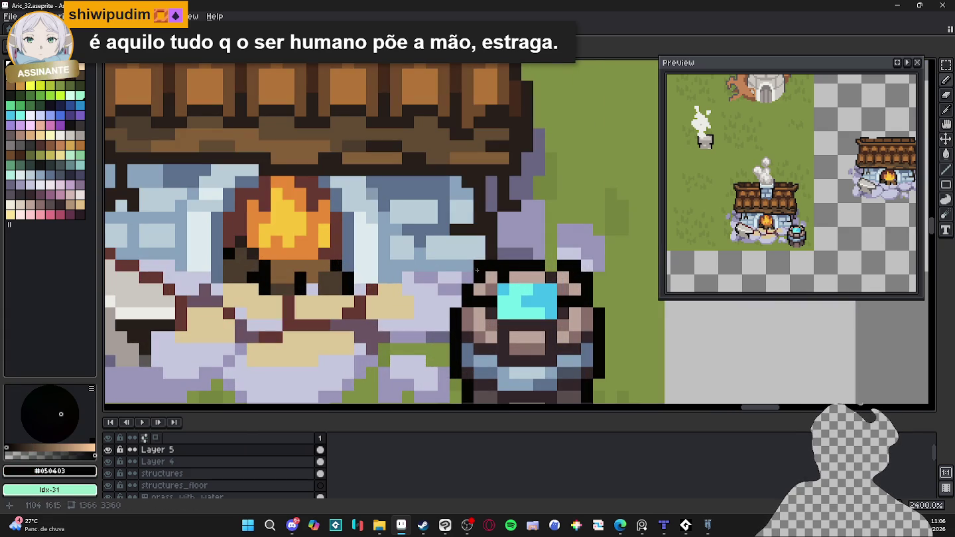
{"action": "scroll", "coordinate": [470, 277], "scroll_direction": "down", "scroll_amount": 4}
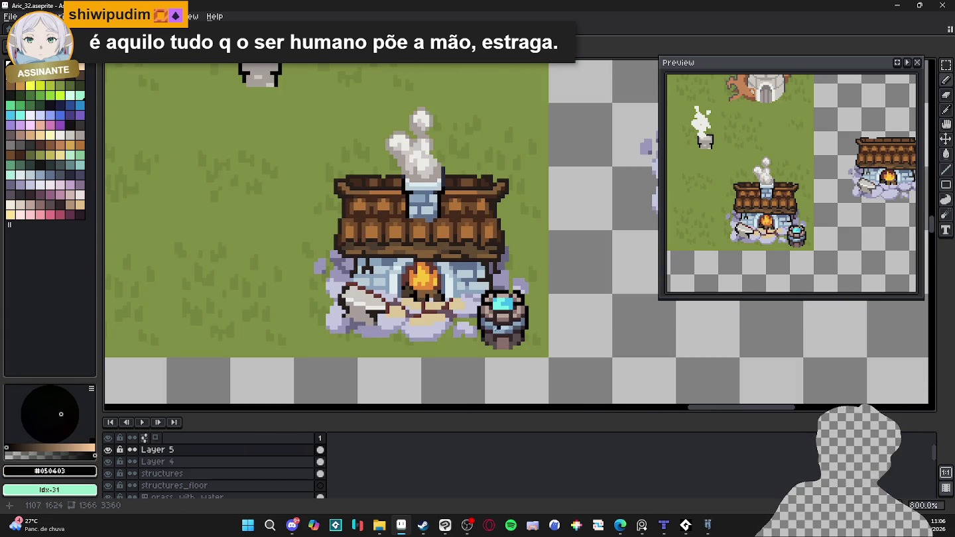
{"action": "scroll", "coordinate": [531, 303], "scroll_direction": "up", "scroll_amount": 3}
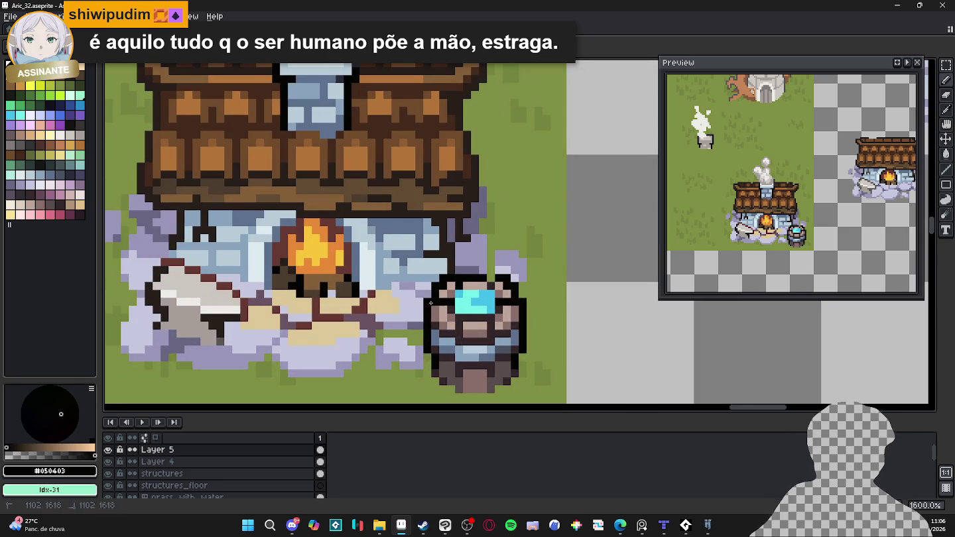
{"action": "left_click", "coordinate": [450, 277], "text": "alt"}
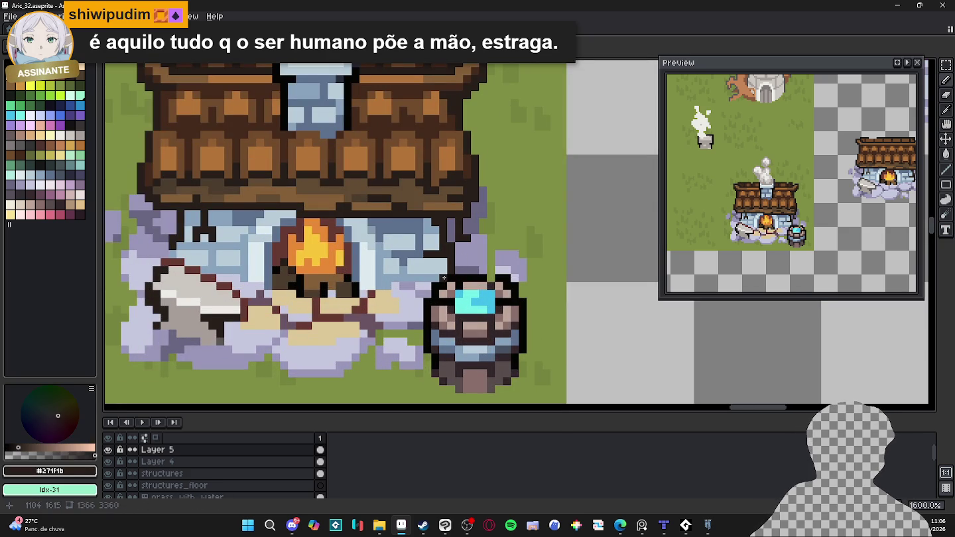
{"action": "left_click", "coordinate": [471, 164], "text": "alt"}
{"action": "left_click_drag", "start_coordinate": [440, 277], "coordinate": [487, 277]}
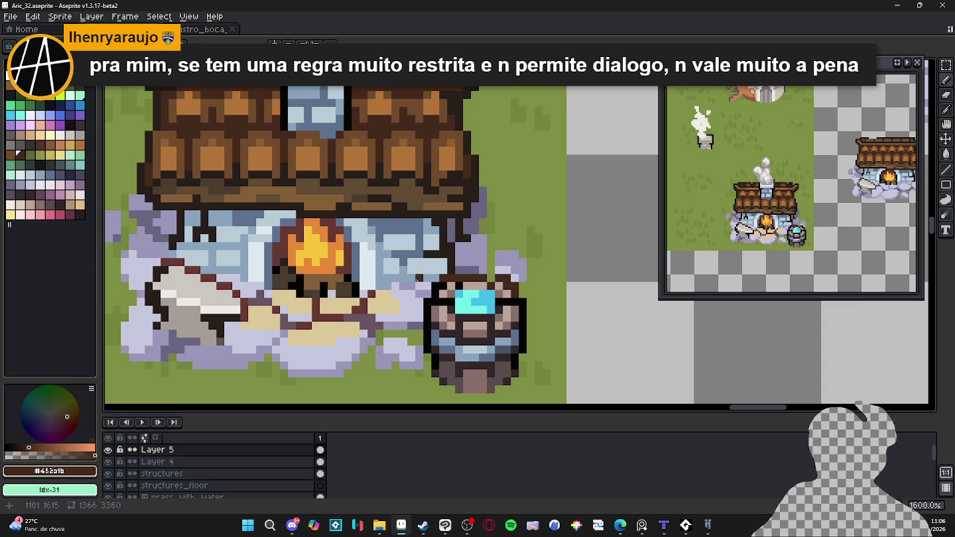
{"action": "left_click_drag", "start_coordinate": [434, 289], "coordinate": [435, 302]}
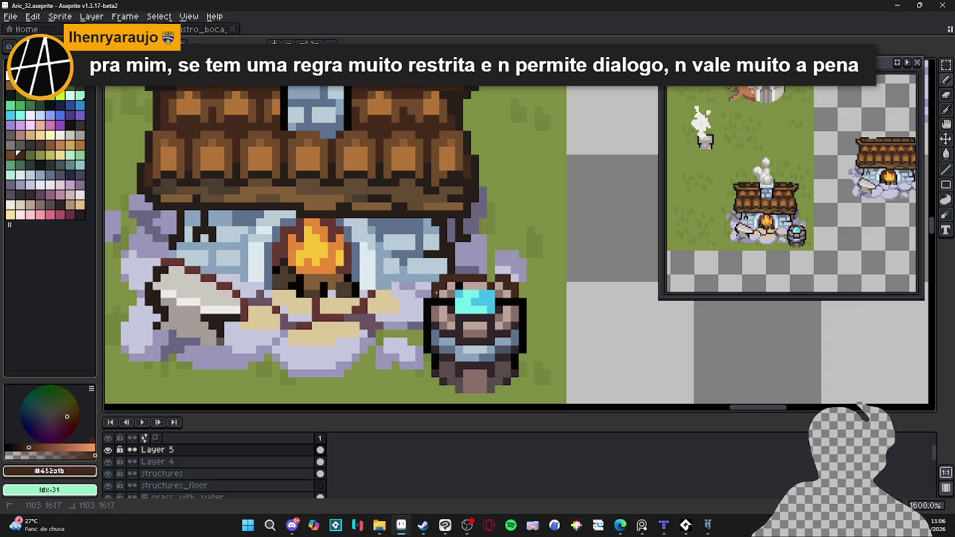
{"action": "left_click", "coordinate": [429, 308]}
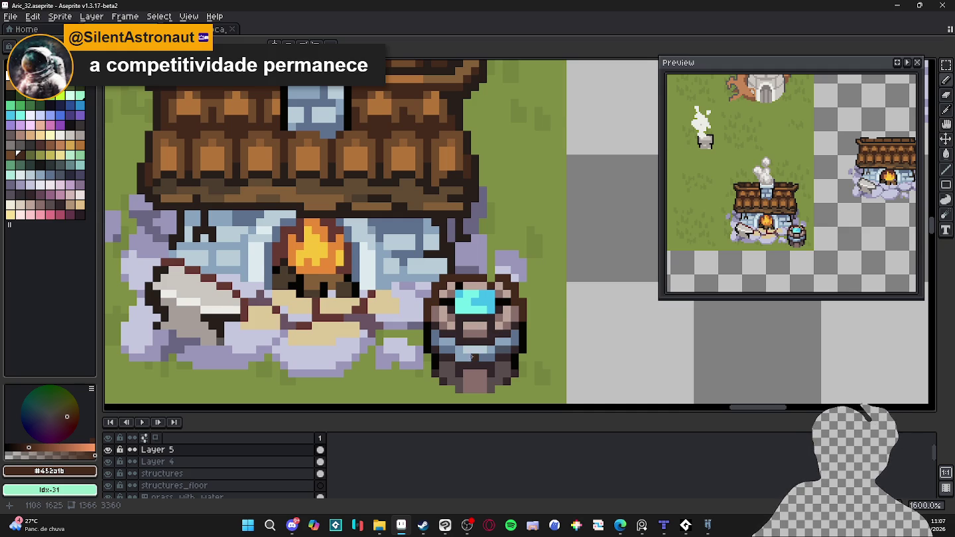
- Undo the last rim stroke, sample a grey-brown from the barrel and save Aric_32.aseprite
{"action": "scroll", "coordinate": [489, 351], "scroll_direction": "down", "scroll_amount": 1}
{"action": "left_click_drag", "start_coordinate": [481, 395], "coordinate": [489, 351]}
{"action": "scroll", "coordinate": [487, 356], "scroll_direction": "up", "scroll_amount": 3}
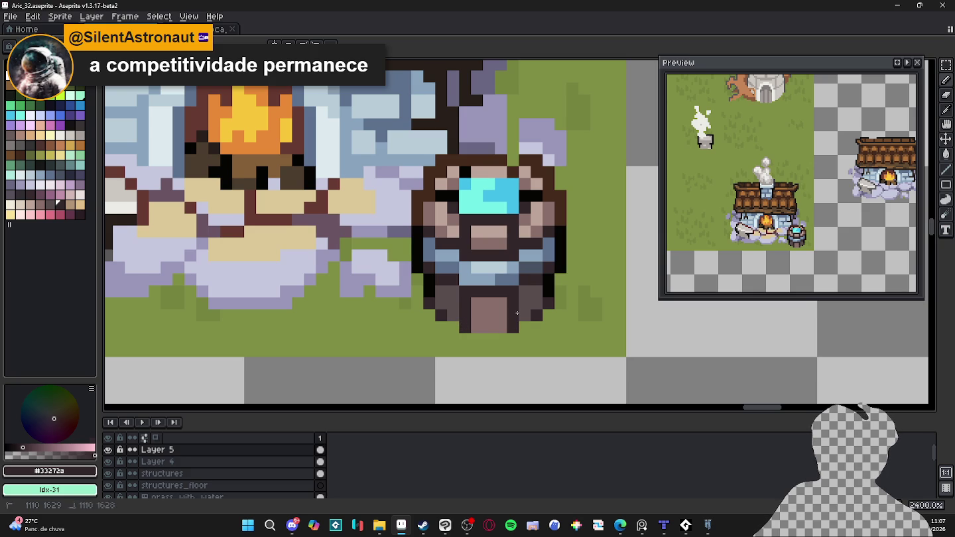
{"action": "key", "text": "ctrl+z"}
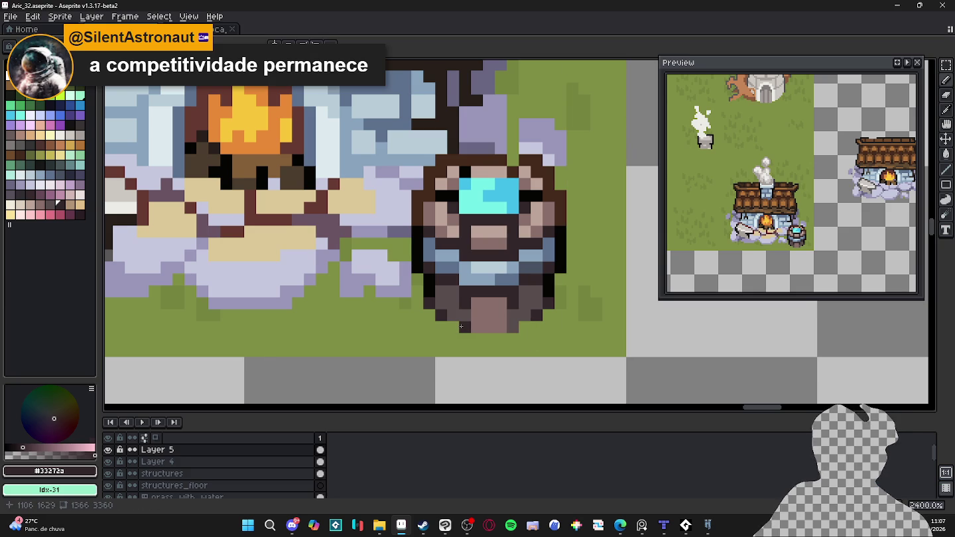
{"action": "scroll", "coordinate": [514, 326], "scroll_direction": "down", "scroll_amount": 1}
{"action": "scroll", "coordinate": [526, 325], "scroll_direction": "down", "scroll_amount": 1}
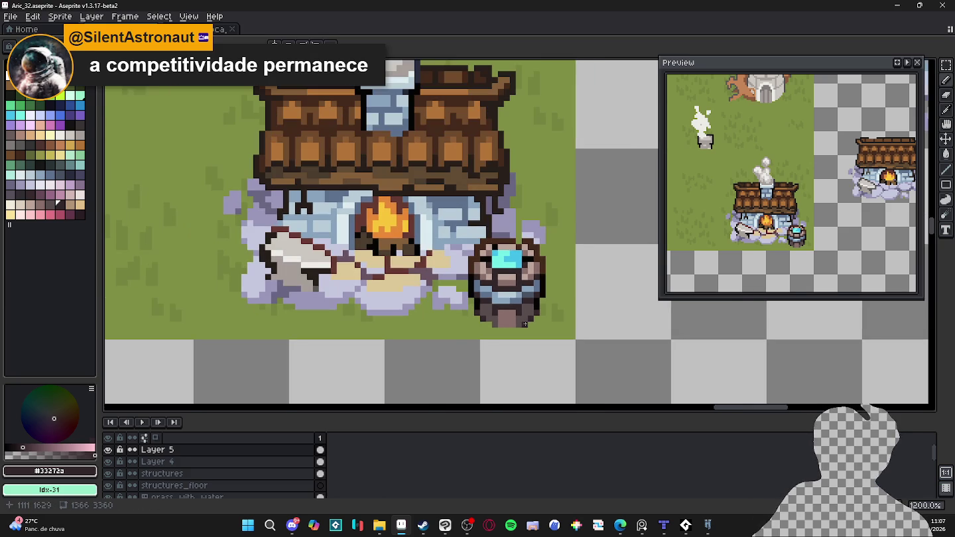
{"action": "left_click", "coordinate": [507, 321], "text": "alt"}
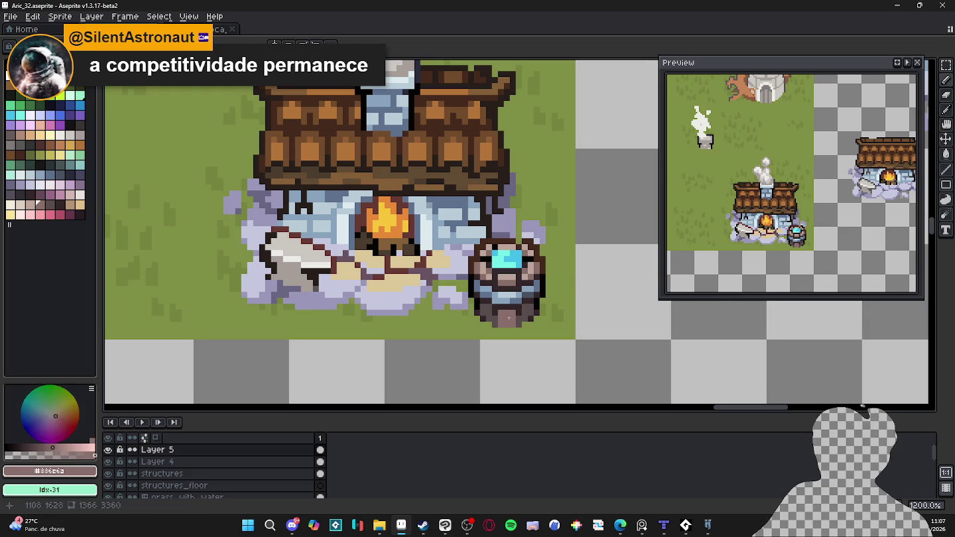
{"action": "scroll", "coordinate": [508, 318], "scroll_direction": "up", "scroll_amount": 1}
{"action": "key", "text": "ctrl+s"}
{"action": "scroll", "coordinate": [509, 319], "scroll_direction": "down", "scroll_amount": 3}
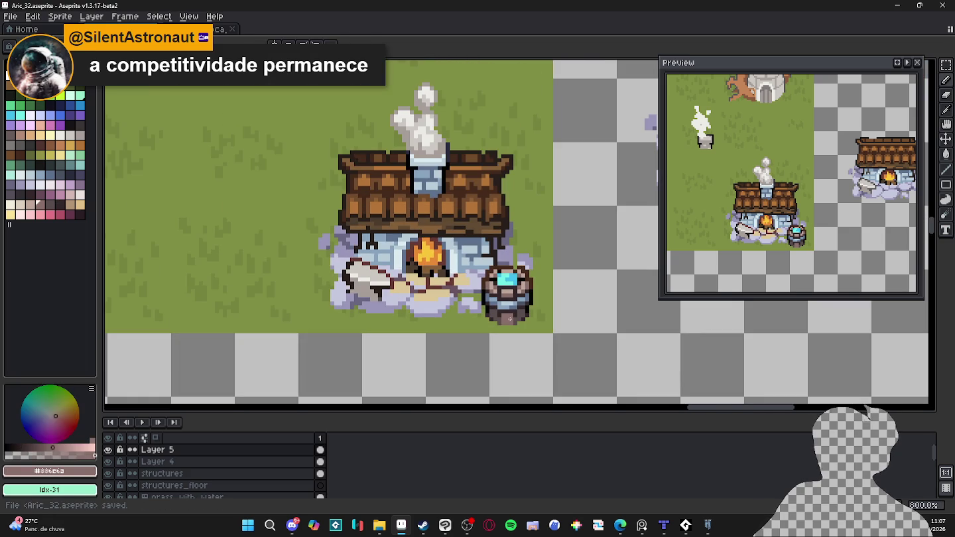
{"action": "scroll", "coordinate": [510, 319], "scroll_direction": "up", "scroll_amount": 3}
- Repaint the barrel's water light aqua, add dark blue pixels, then undo the last ones
{"action": "left_click", "coordinate": [44, 114]}
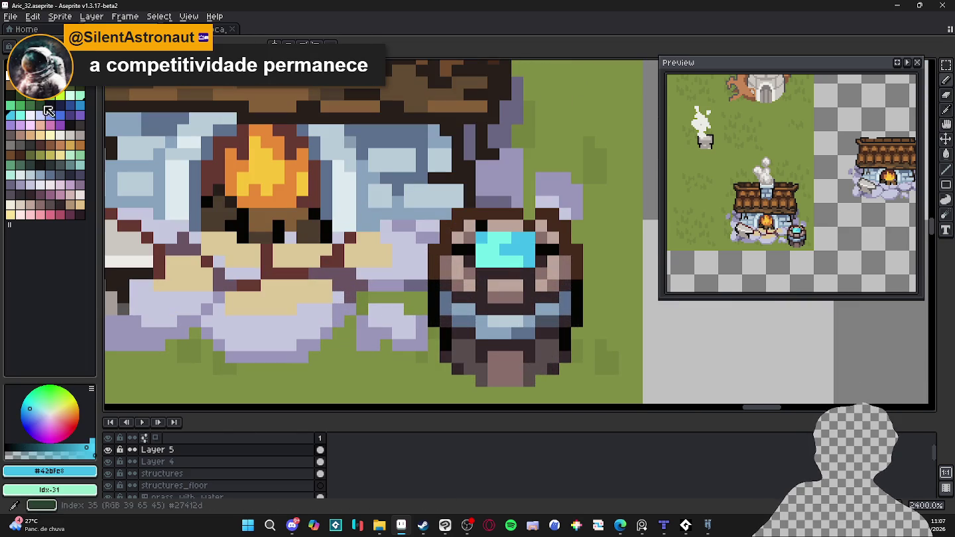
{"action": "left_click", "coordinate": [80, 97]}
{"action": "left_click_drag", "start_coordinate": [494, 239], "coordinate": [506, 248]}
{"action": "left_click", "coordinate": [517, 248]}
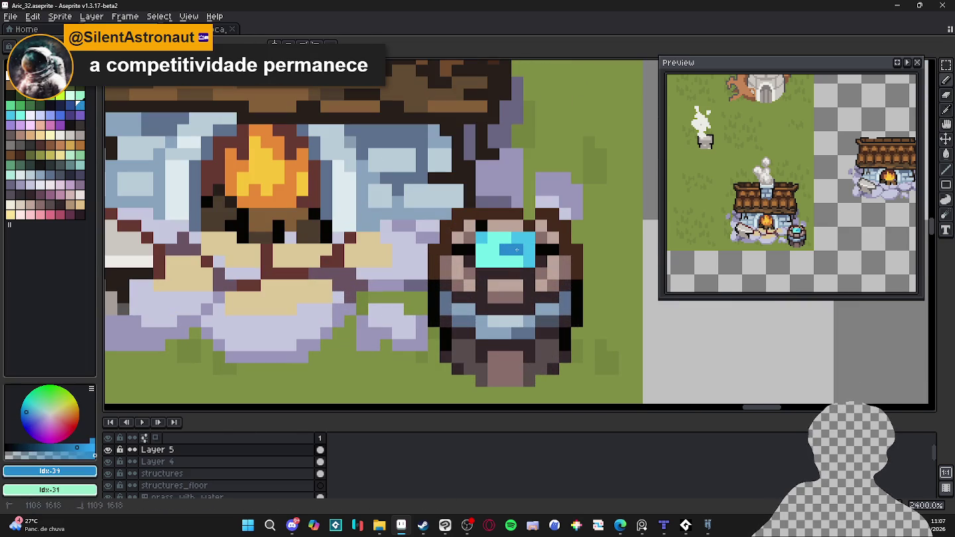
{"action": "left_click", "coordinate": [514, 242]}
{"action": "left_click", "coordinate": [493, 249]}
{"action": "left_click", "coordinate": [492, 262]}
{"action": "key", "text": "ctrl+z"}
{"action": "key", "text": "ctrl+z"}
{"action": "key", "text": "ctrl+z"}
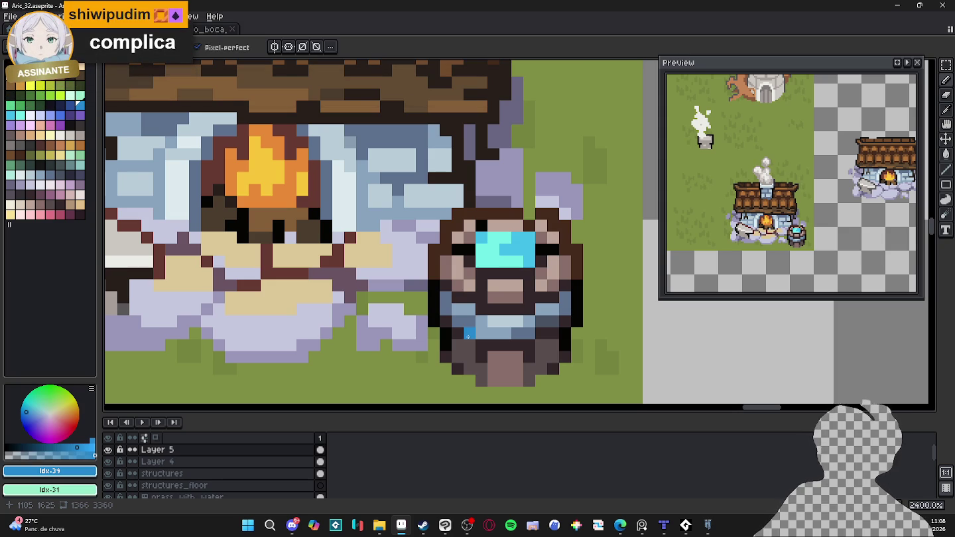
- Zoom out on the map and briefly show then hide the radio player window
{"action": "scroll", "coordinate": [469, 336], "scroll_direction": "down", "scroll_amount": 5}
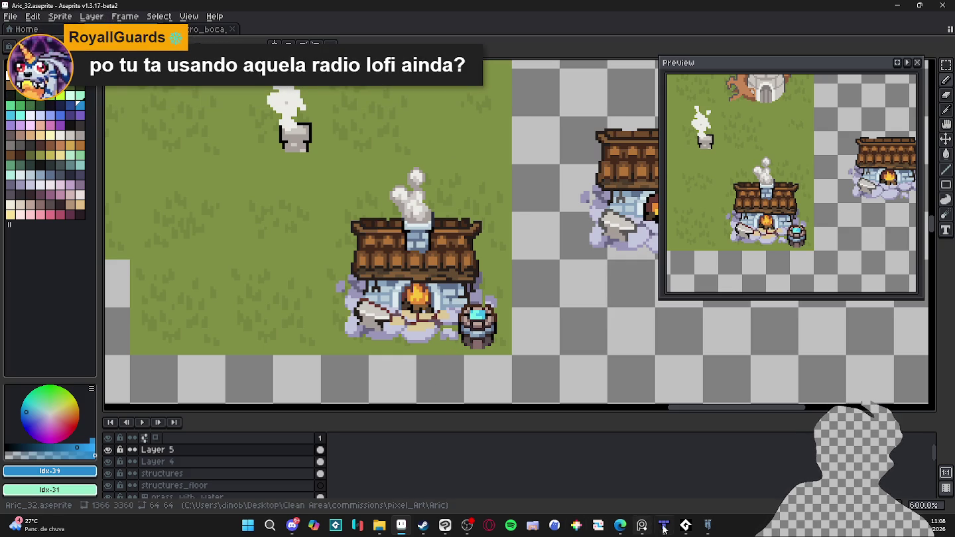
{"action": "left_click", "coordinate": [686, 526]}
{"action": "left_click", "coordinate": [686, 525]}
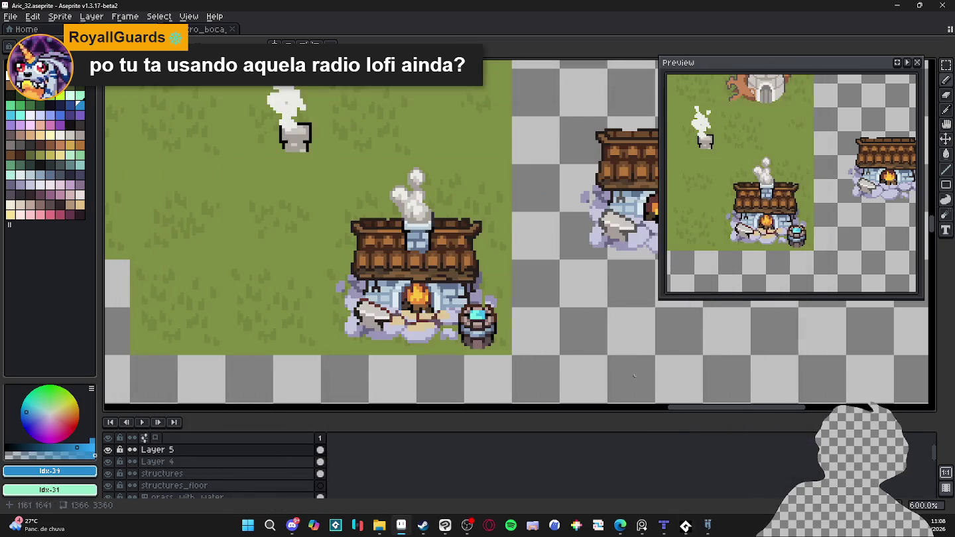